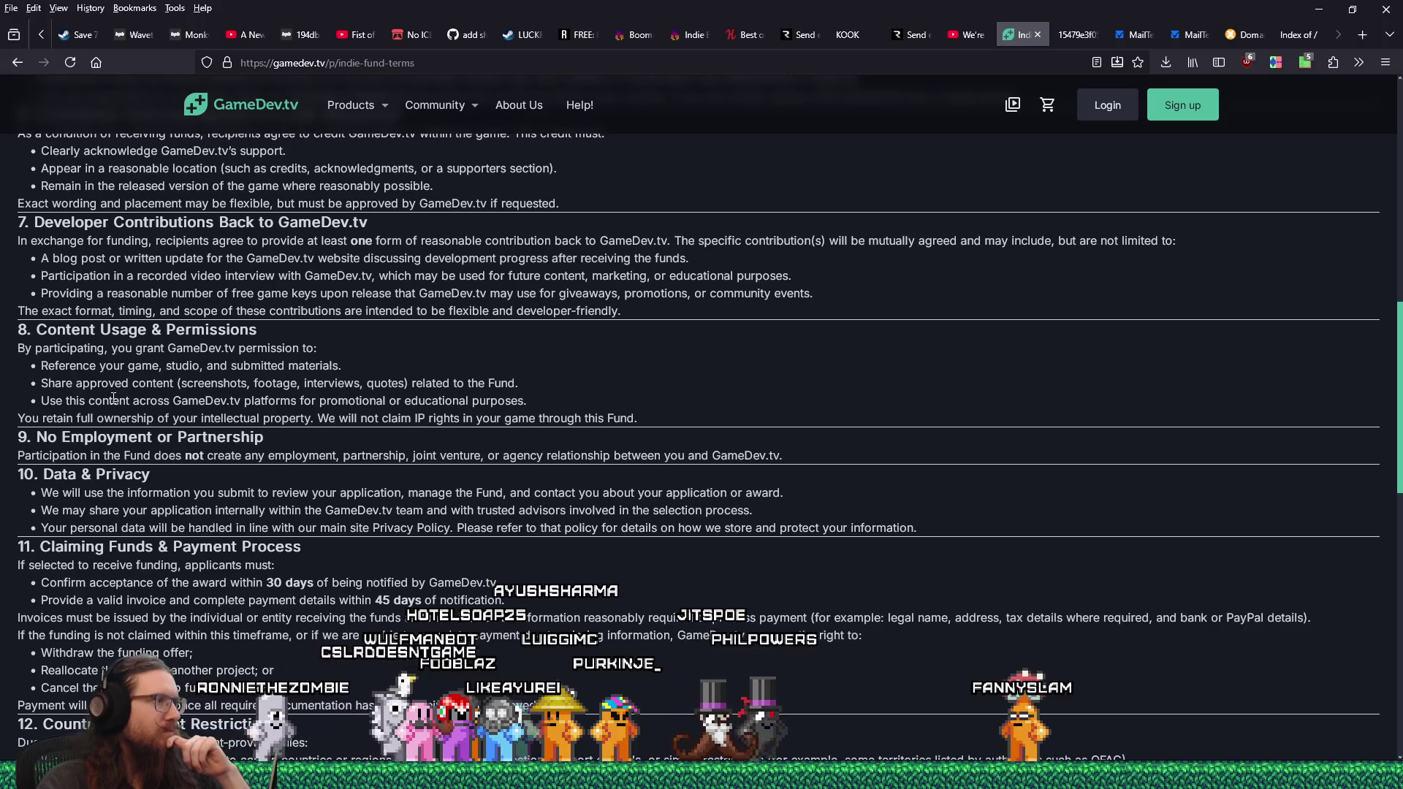
- Scroll the Indie Fund terms down to section 14, the Agreement section
{"action": "scroll", "coordinate": [114, 398], "scroll_direction": "down", "scroll_amount": 3}
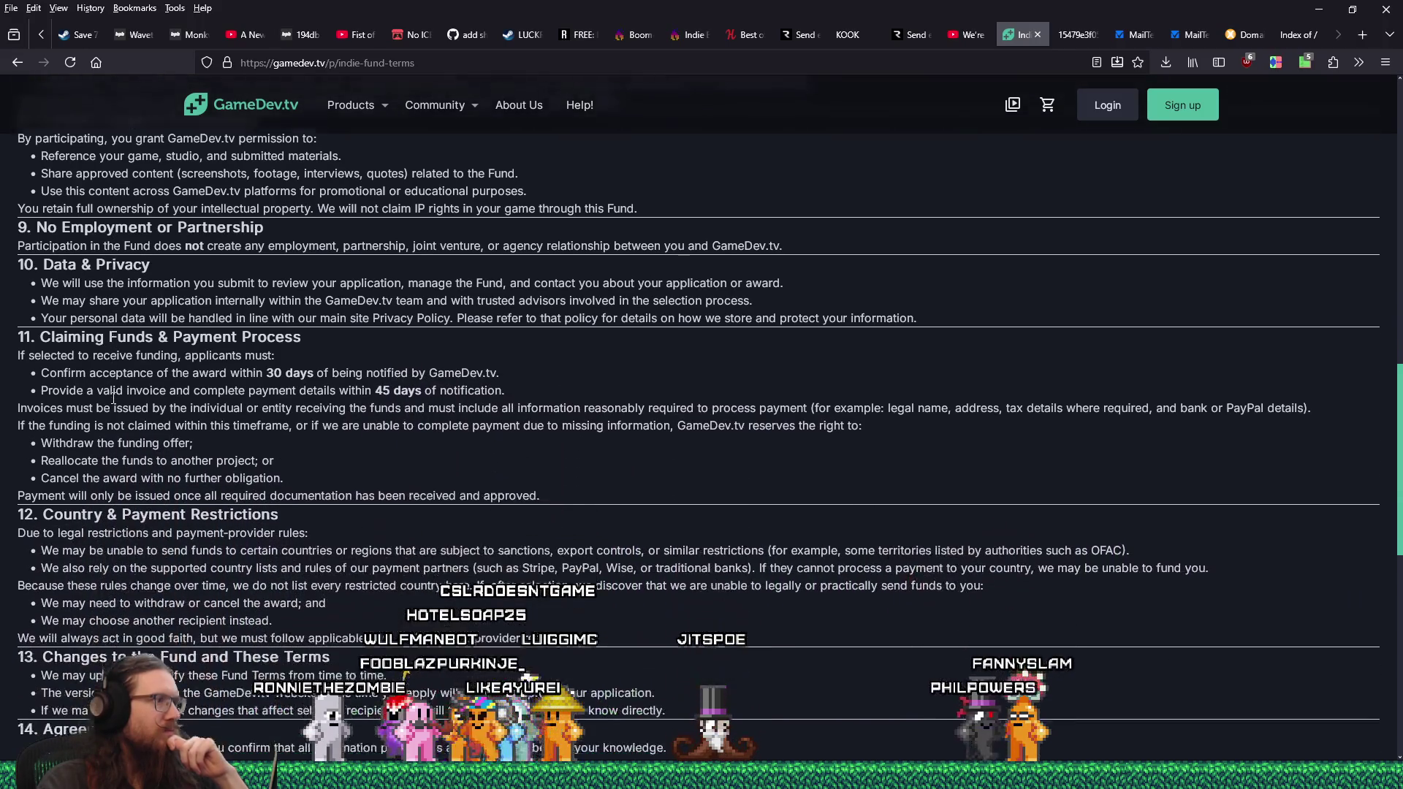
{"action": "scroll", "coordinate": [113, 399], "scroll_direction": "down", "scroll_amount": 1}
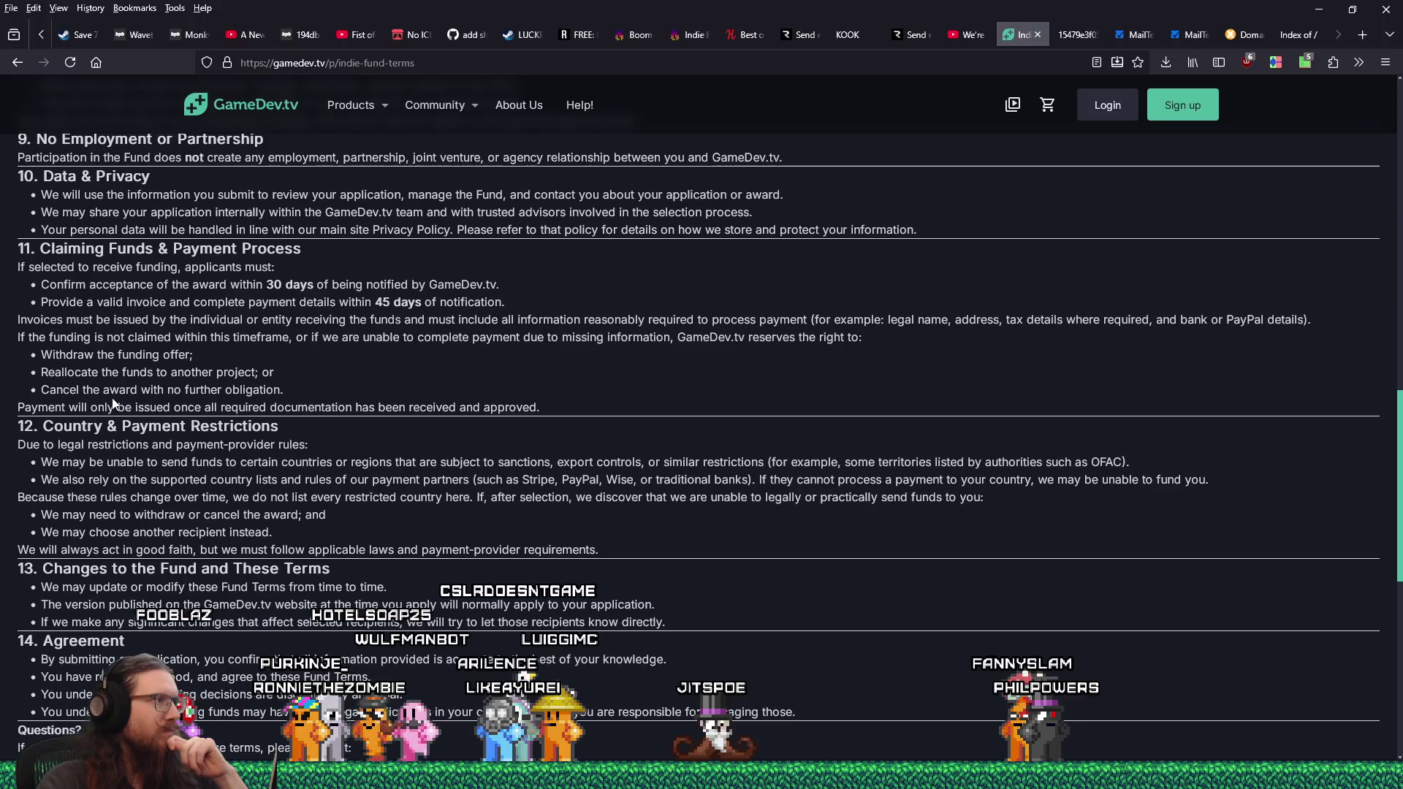
{"action": "scroll", "coordinate": [114, 399], "scroll_direction": "down", "scroll_amount": 1}
{"action": "scroll", "coordinate": [114, 398], "scroll_direction": "down", "scroll_amount": 1}
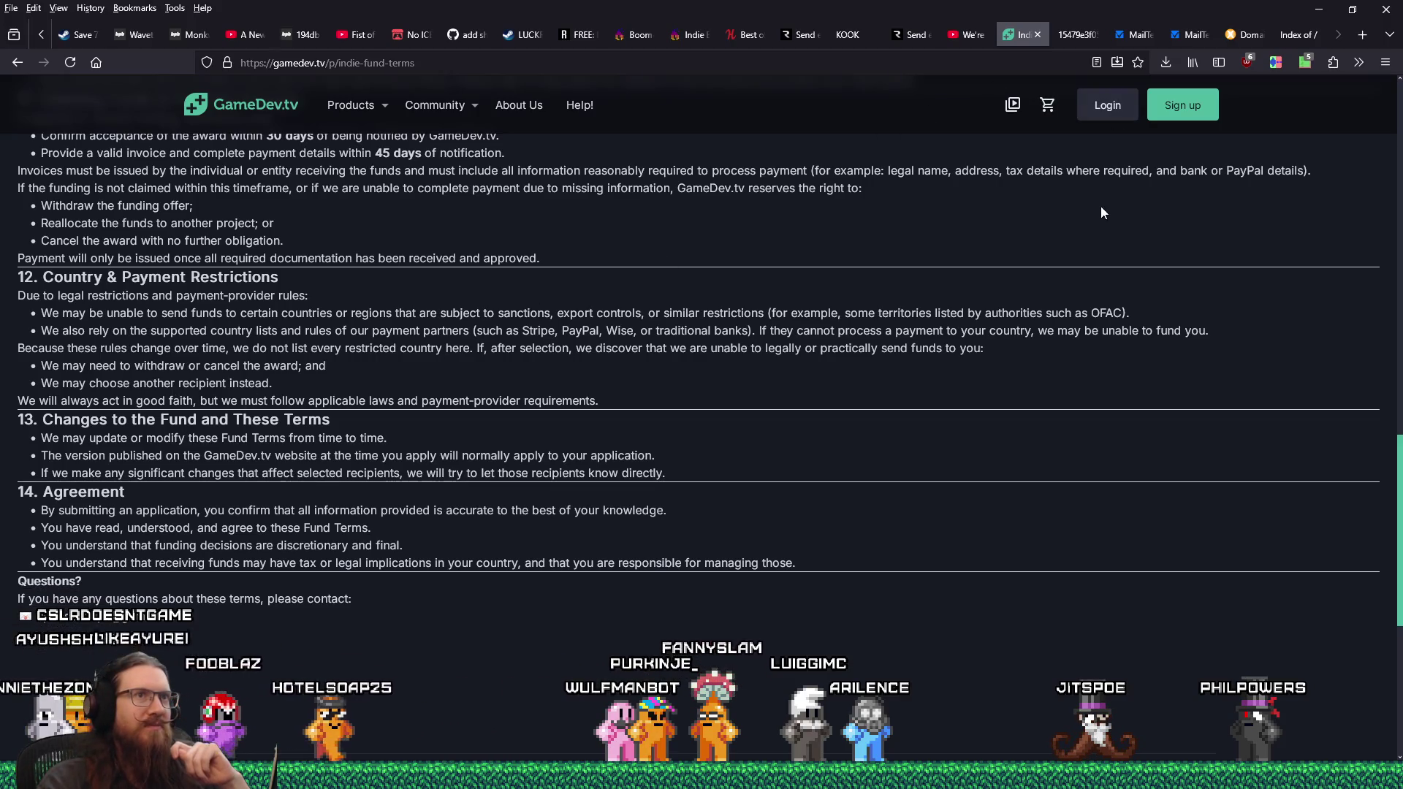
- Go back to the fund application form and enter USA as the country answer
{"action": "left_click", "coordinate": [17, 64]}
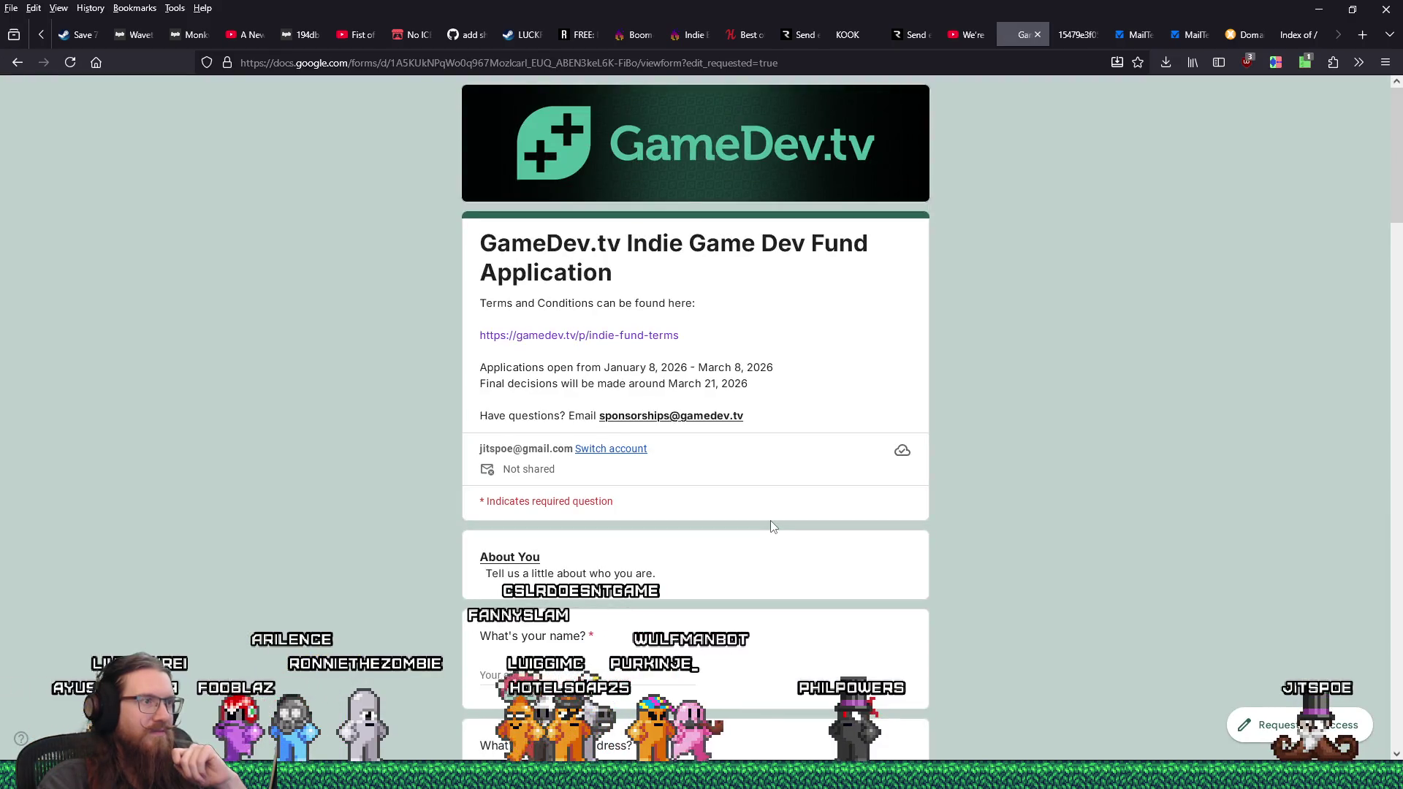
{"action": "scroll", "coordinate": [625, 515], "scroll_direction": "down", "scroll_amount": 3}
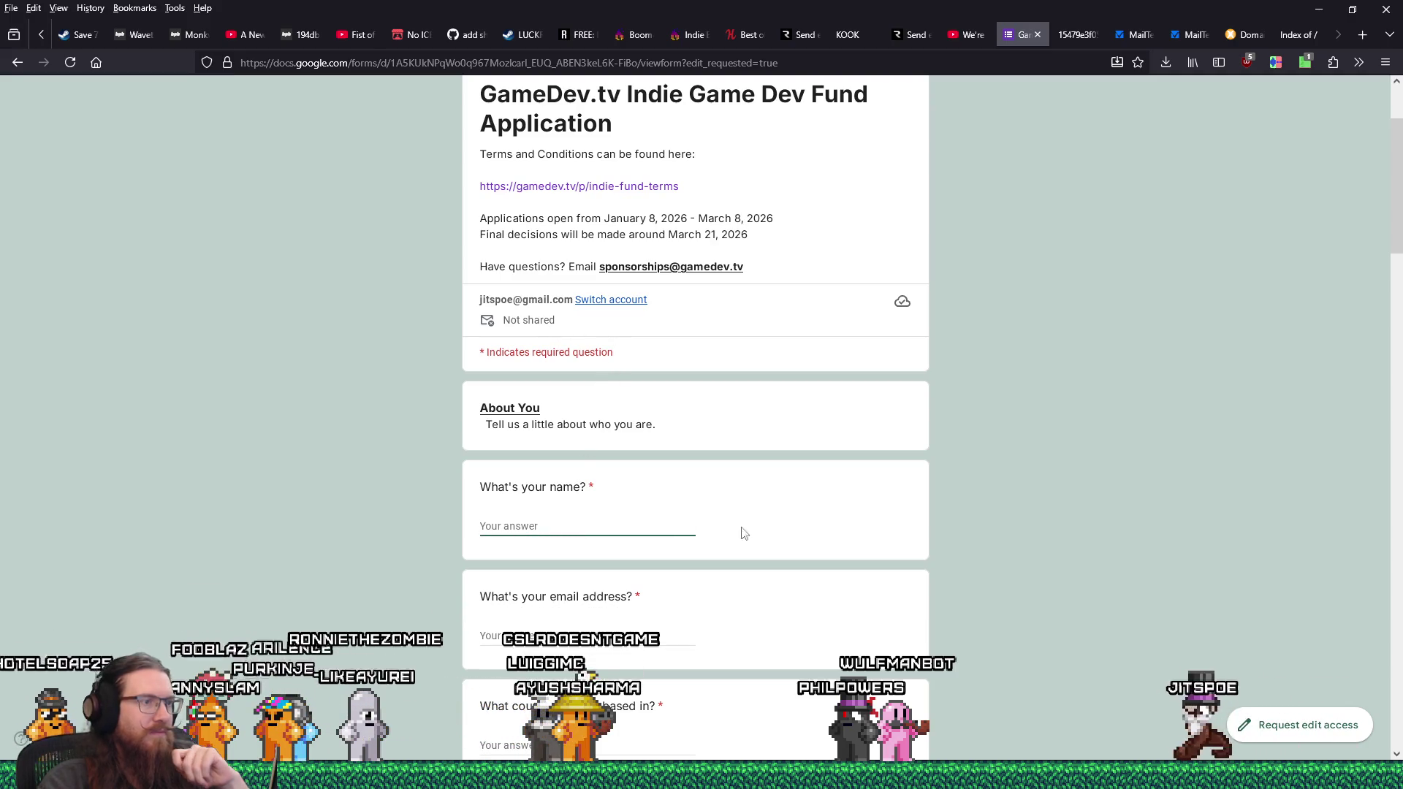
{"action": "scroll", "coordinate": [775, 535], "scroll_direction": "down", "scroll_amount": 3}
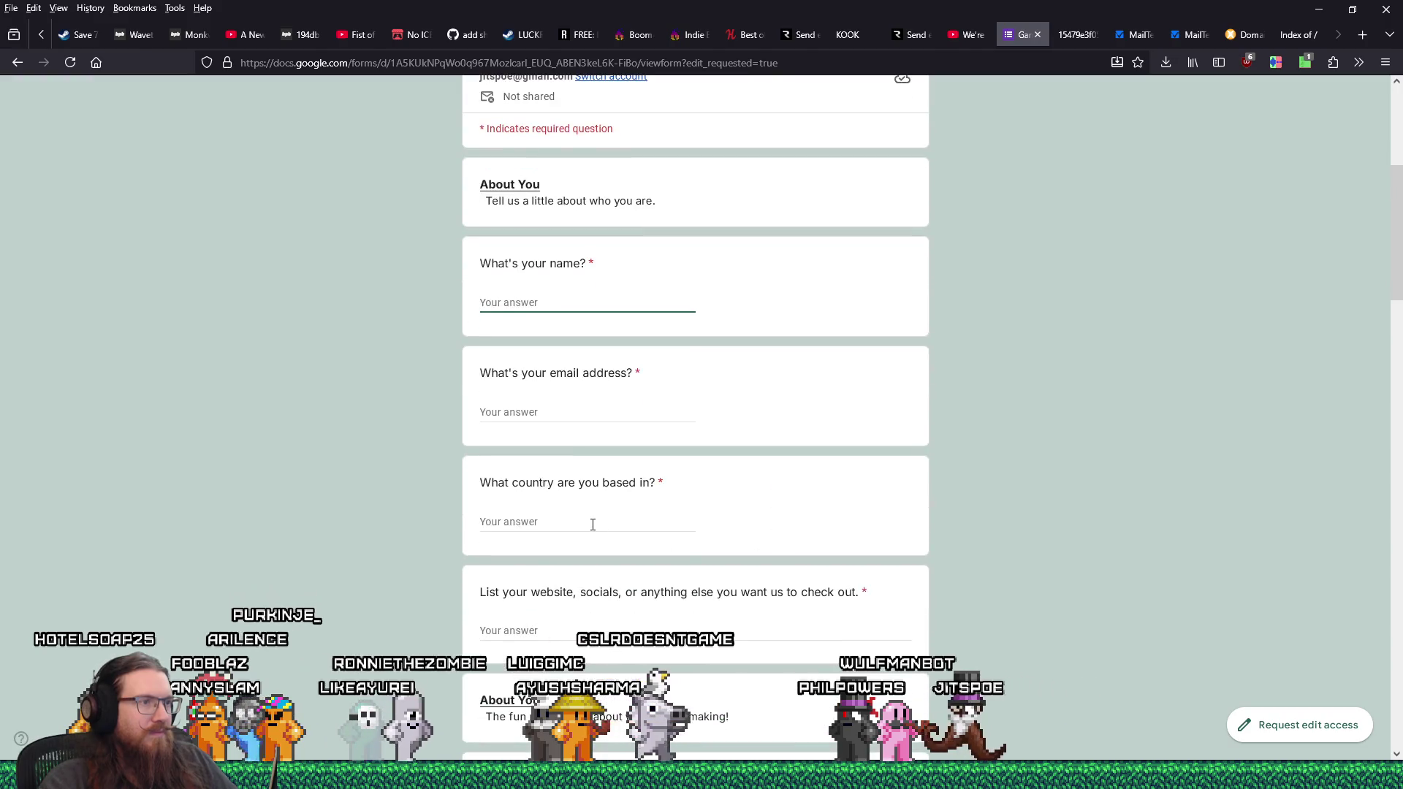
{"action": "left_click", "coordinate": [592, 524]}
{"action": "type", "text": "USA"}
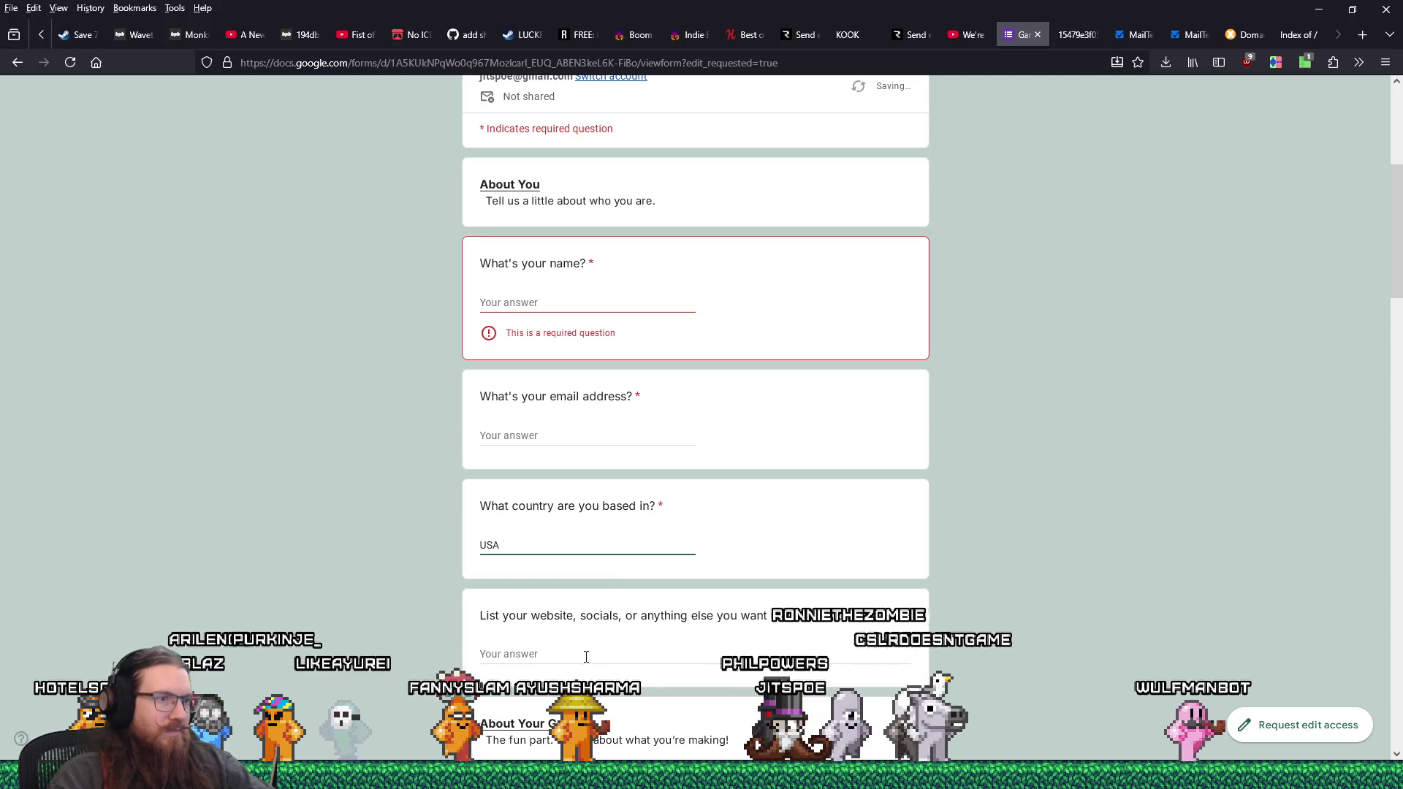
{"action": "key", "text": "Tab"}
{"action": "scroll", "coordinate": [715, 592], "scroll_direction": "down", "scroll_amount": 3}
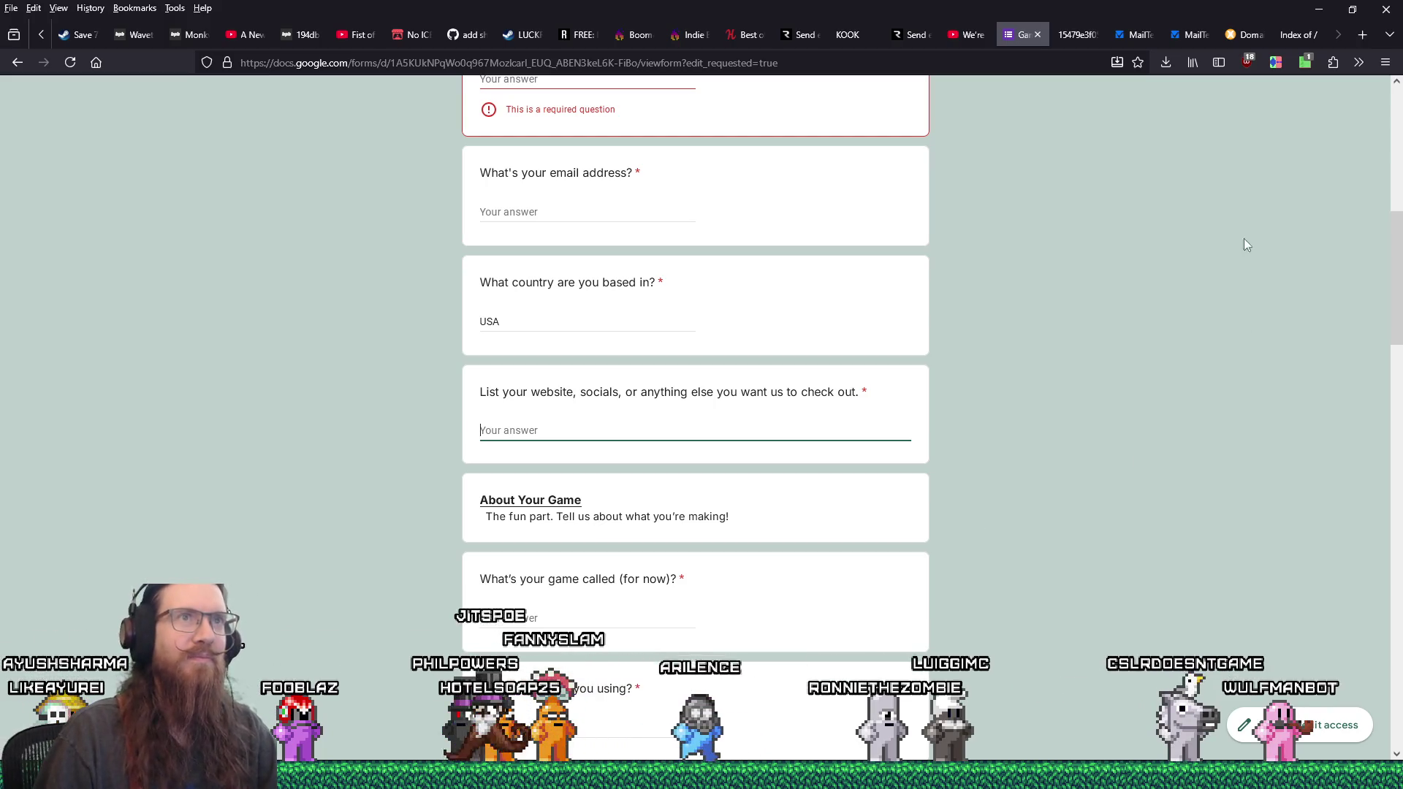
- Load lonewulfstudio.com in a new browser tab
{"action": "left_click", "coordinate": [1354, 40]}
{"action": "type", "text": "lonewulfstudio.com"}
{"action": "key", "text": "Return"}
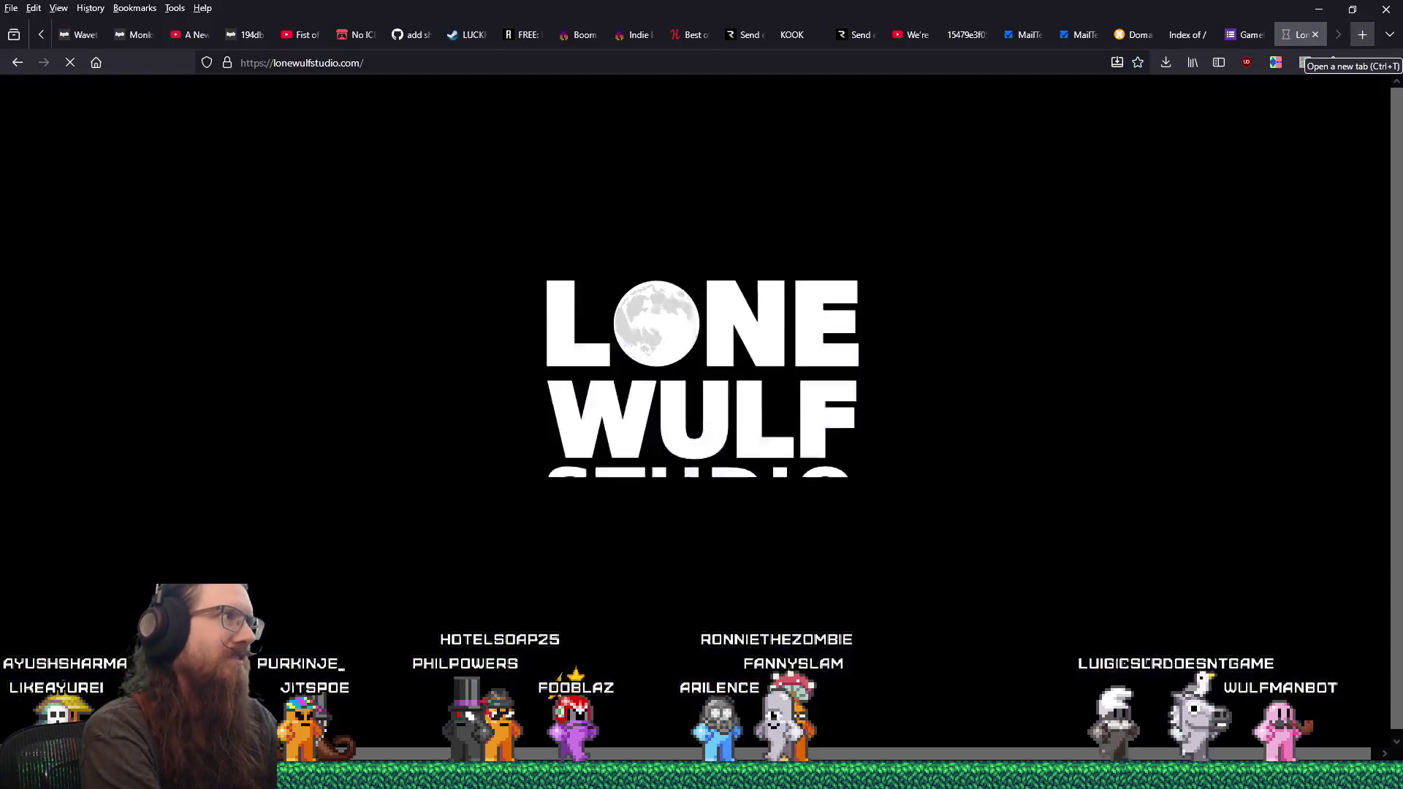
{"action": "scroll", "coordinate": [813, 439], "scroll_direction": "down", "scroll_amount": 2}
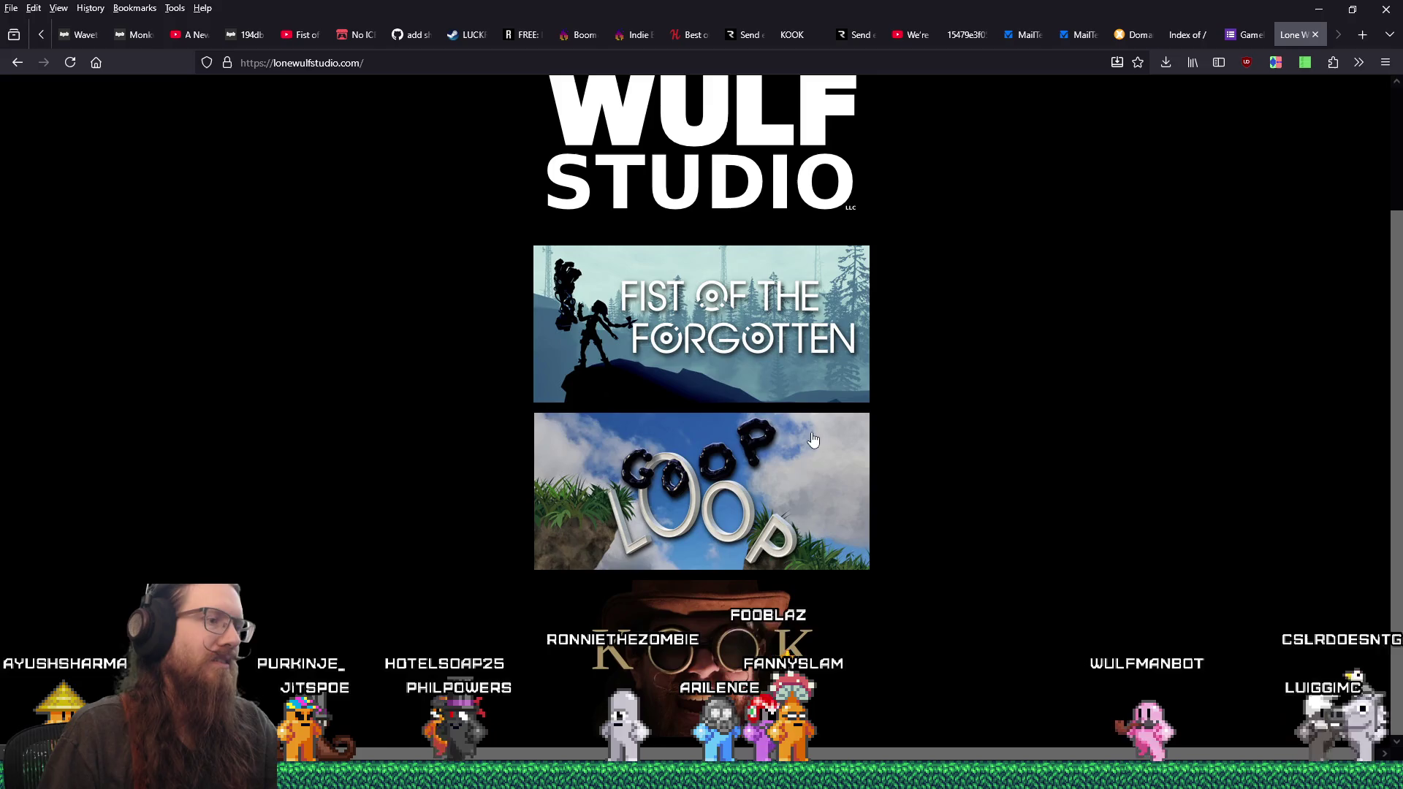
- Copy the studio site's web address and return to the Google Forms tab
{"action": "left_click", "coordinate": [318, 63]}
{"action": "right_click", "coordinate": [319, 64]}
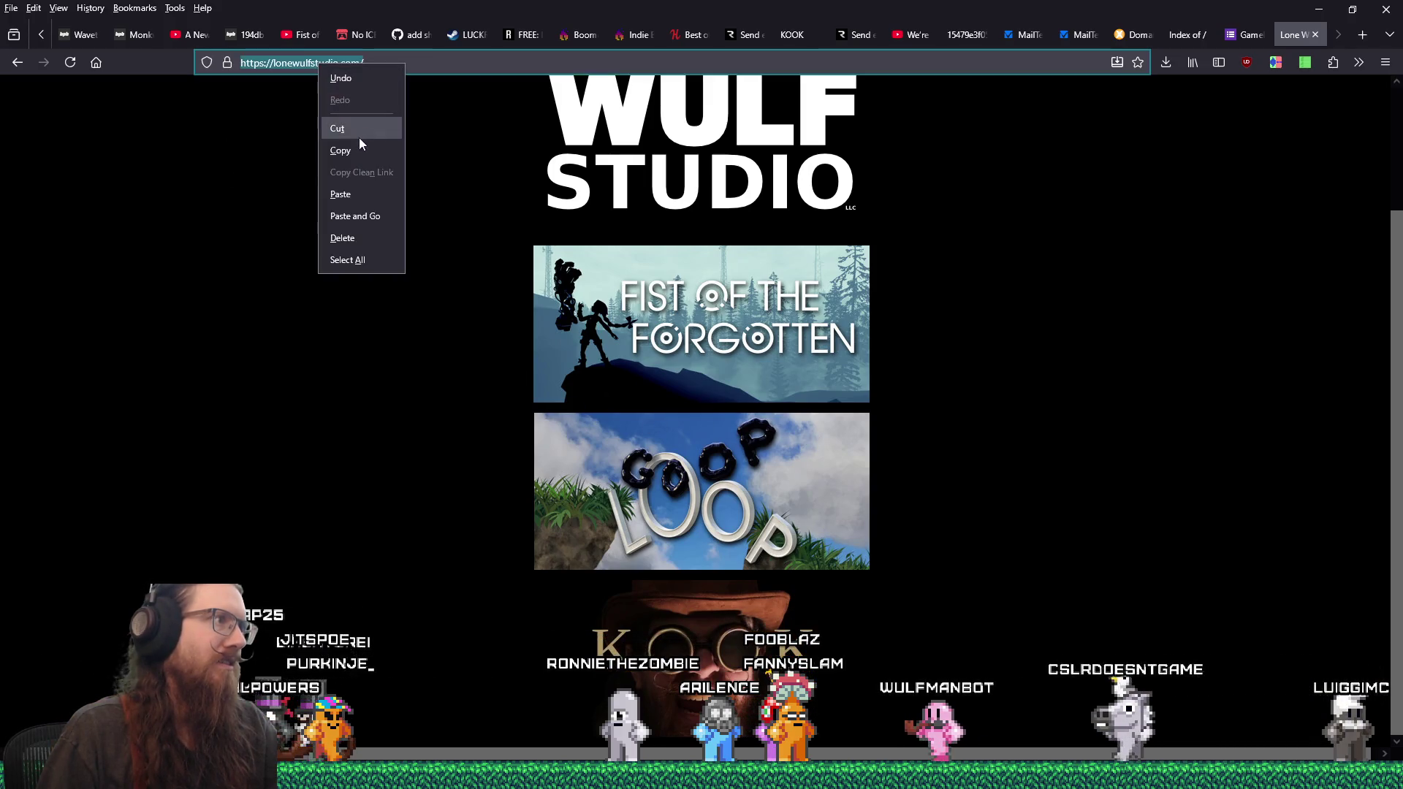
{"action": "left_click", "coordinate": [363, 148]}
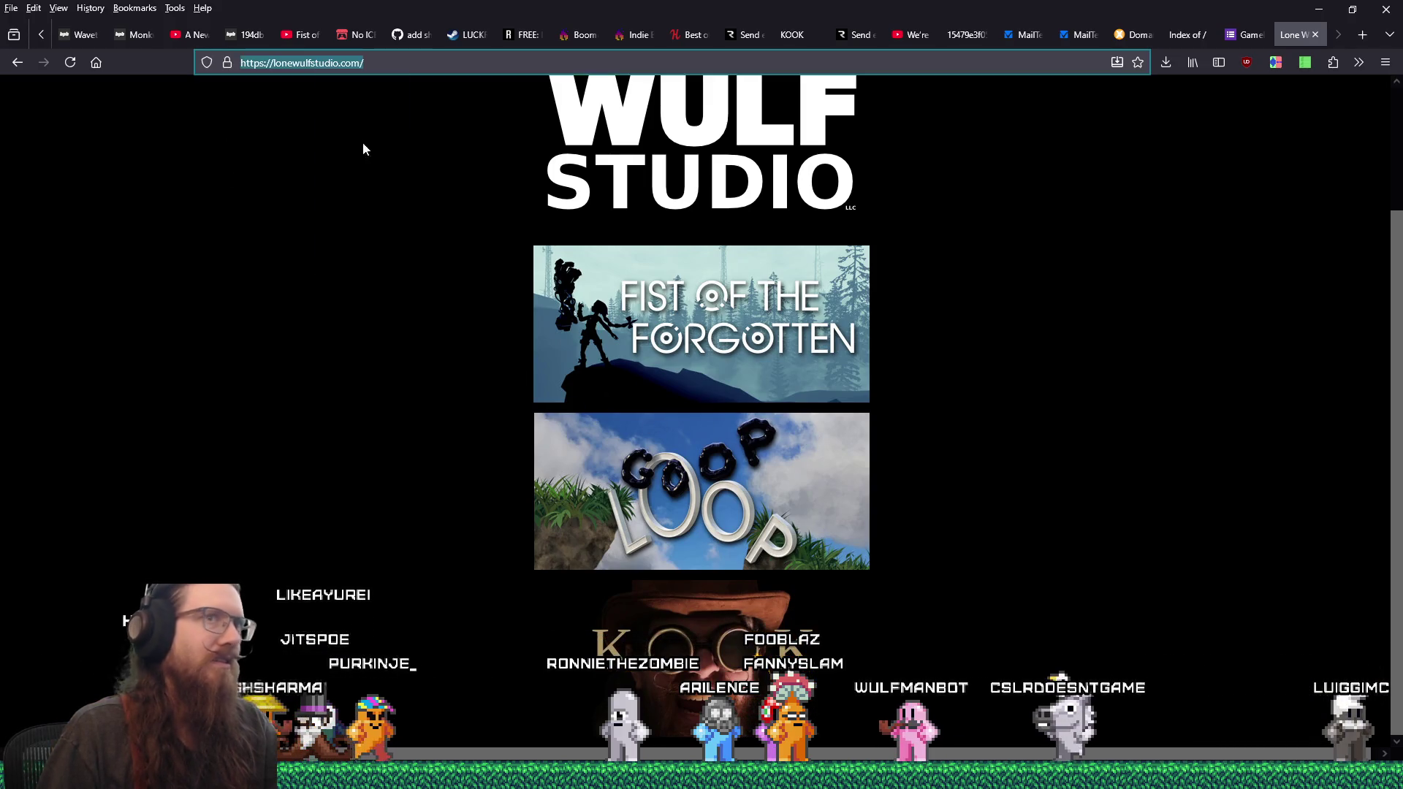
{"action": "left_click", "coordinate": [1235, 38]}
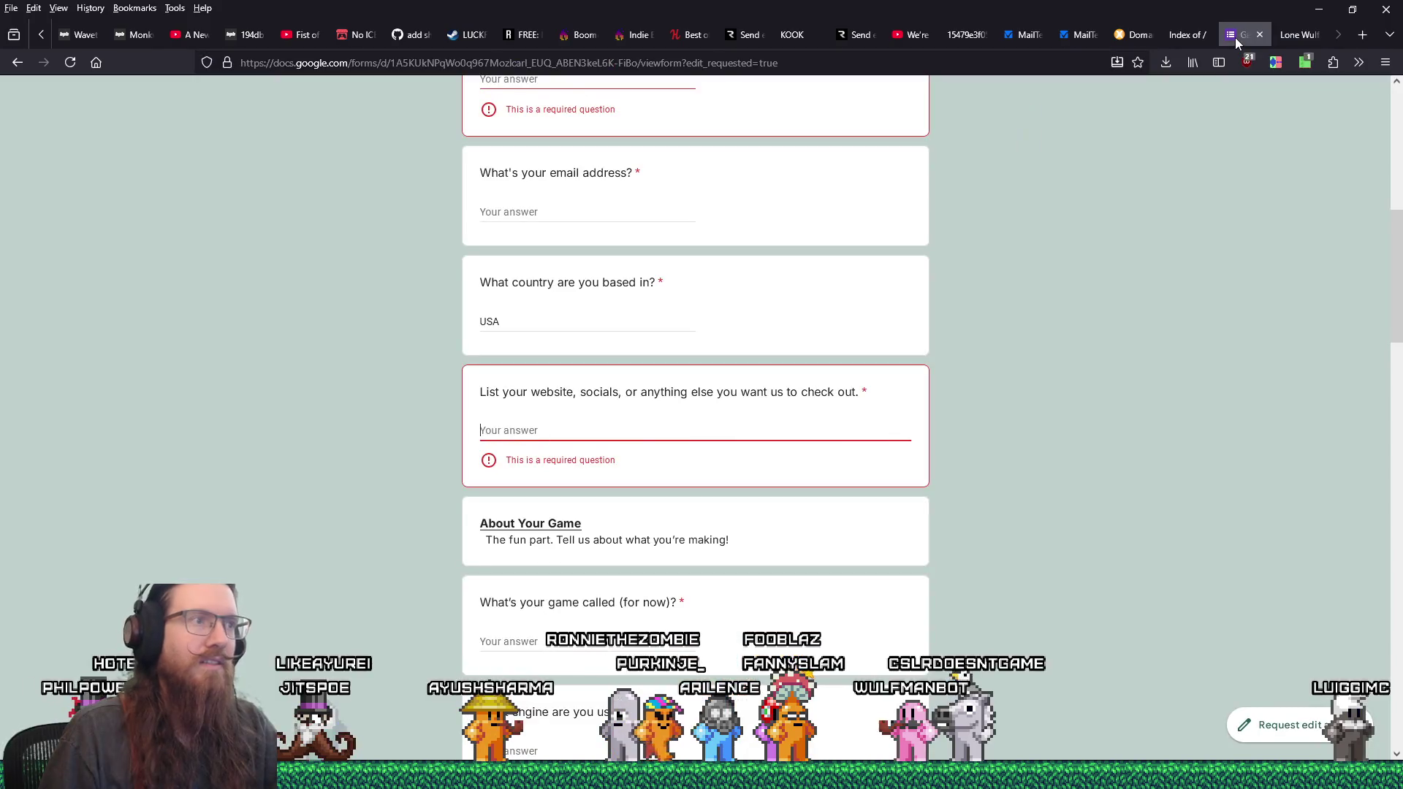
- Paste the studio website and Bluesky profile links into the website answer
{"action": "right_click", "coordinate": [528, 425]}
{"action": "left_click", "coordinate": [580, 526]}
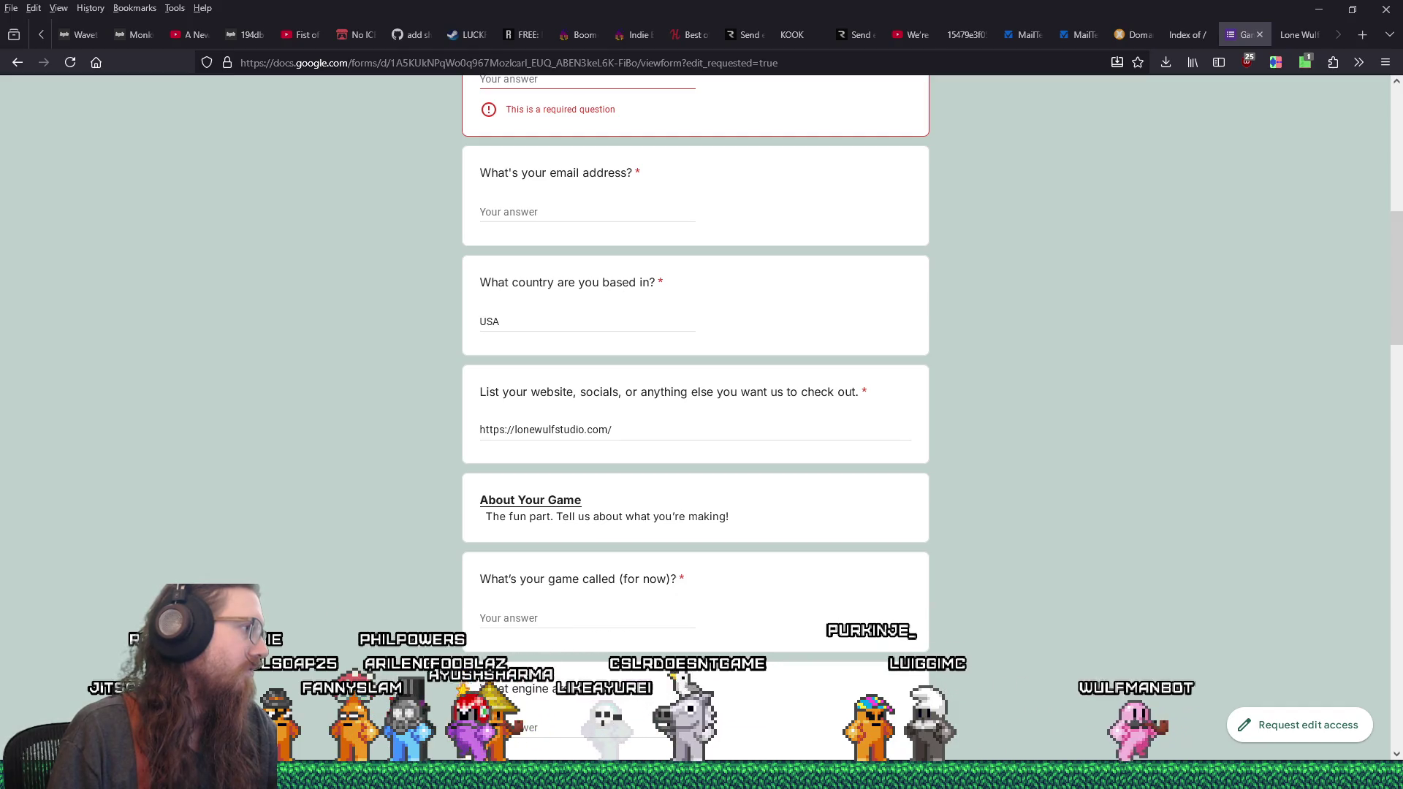
{"action": "left_click", "coordinate": [673, 429]}
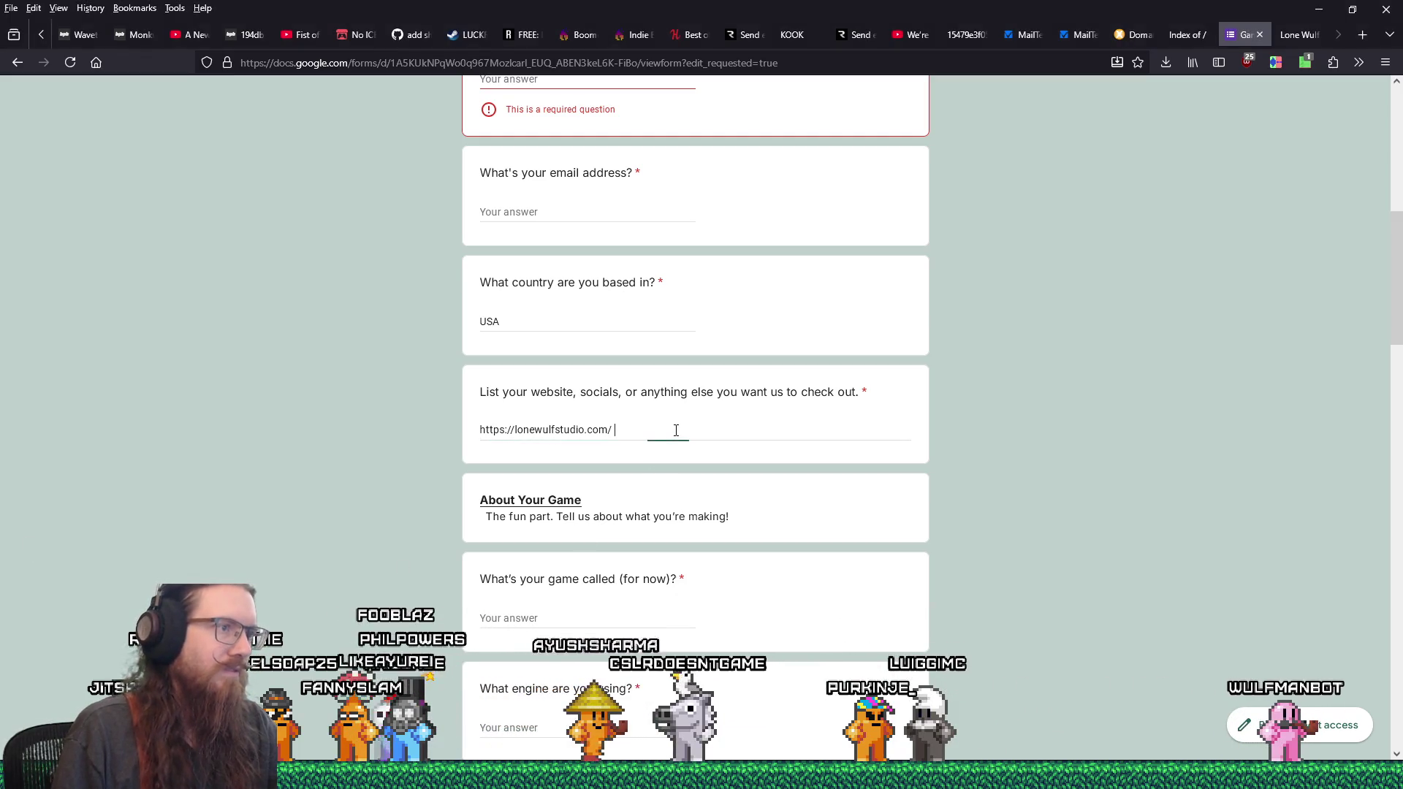
{"action": "type", "text": "https://bsky.app/profile/jitspoe.bsky.social"}
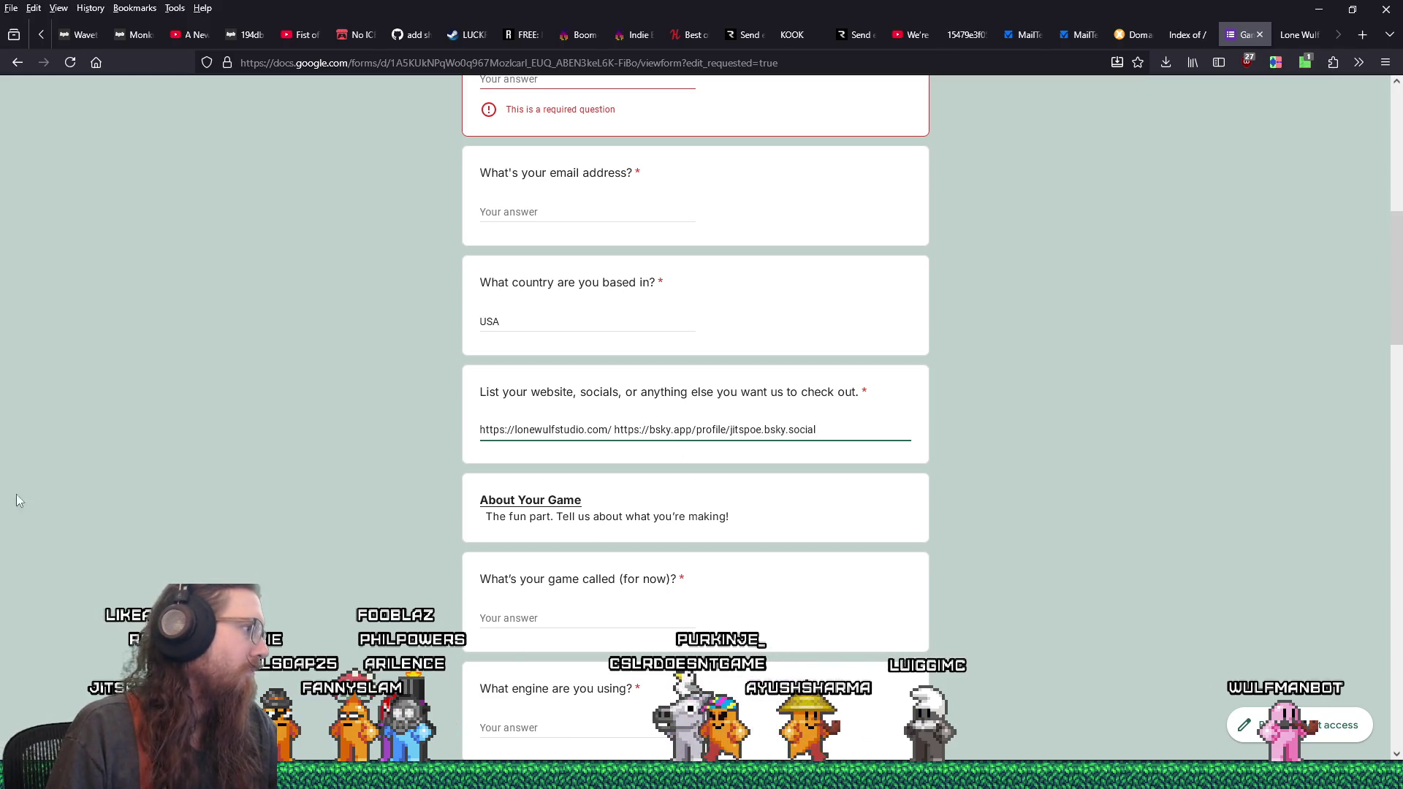
- Append the Mastodon, Twitter, Twitch and YouTube profile links to the website answer
{"action": "left_click", "coordinate": [19, 500]}
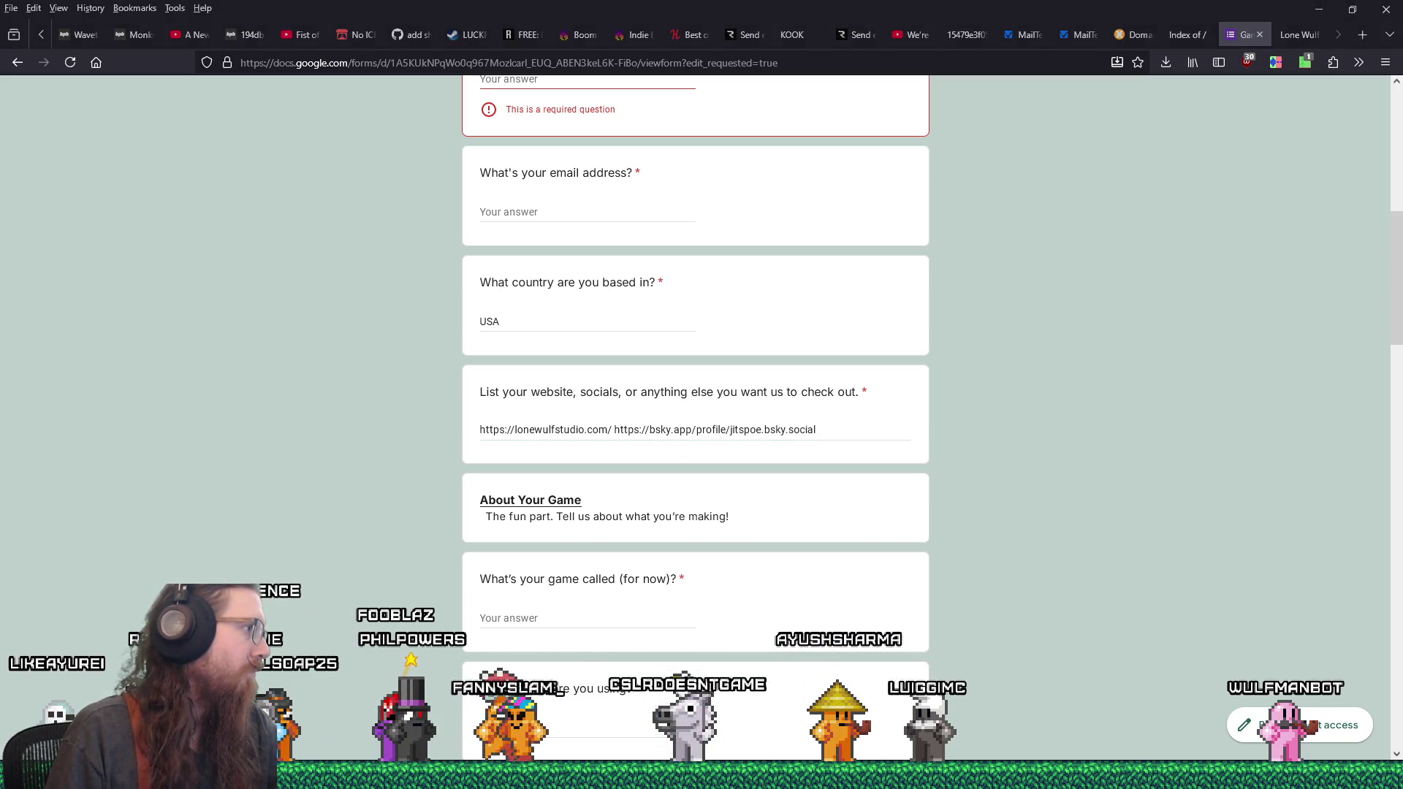
{"action": "left_click", "coordinate": [839, 429]}
{"action": "type", "text": "https://mastodon.social/@jitspoe"}
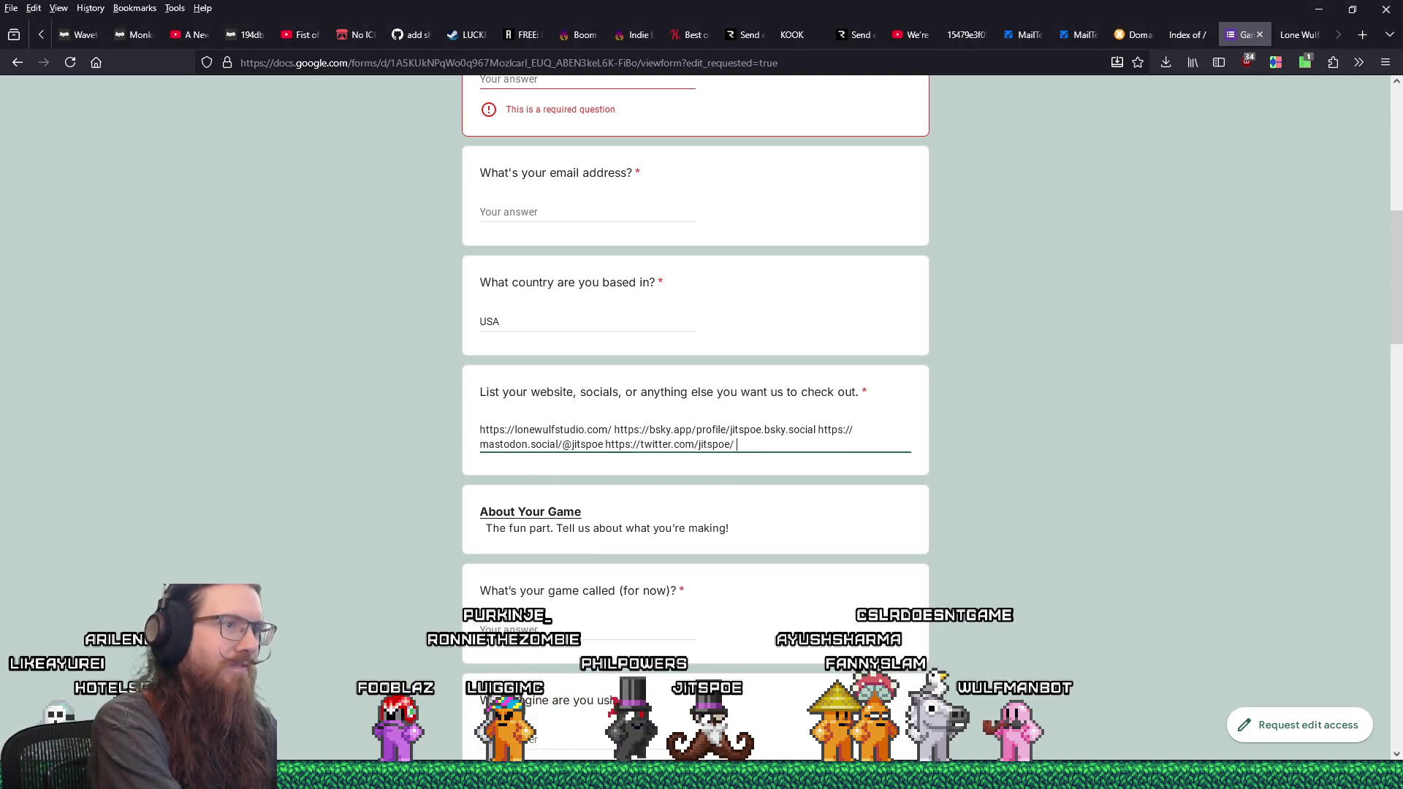
{"action": "type", "text": "/twitch.t"}
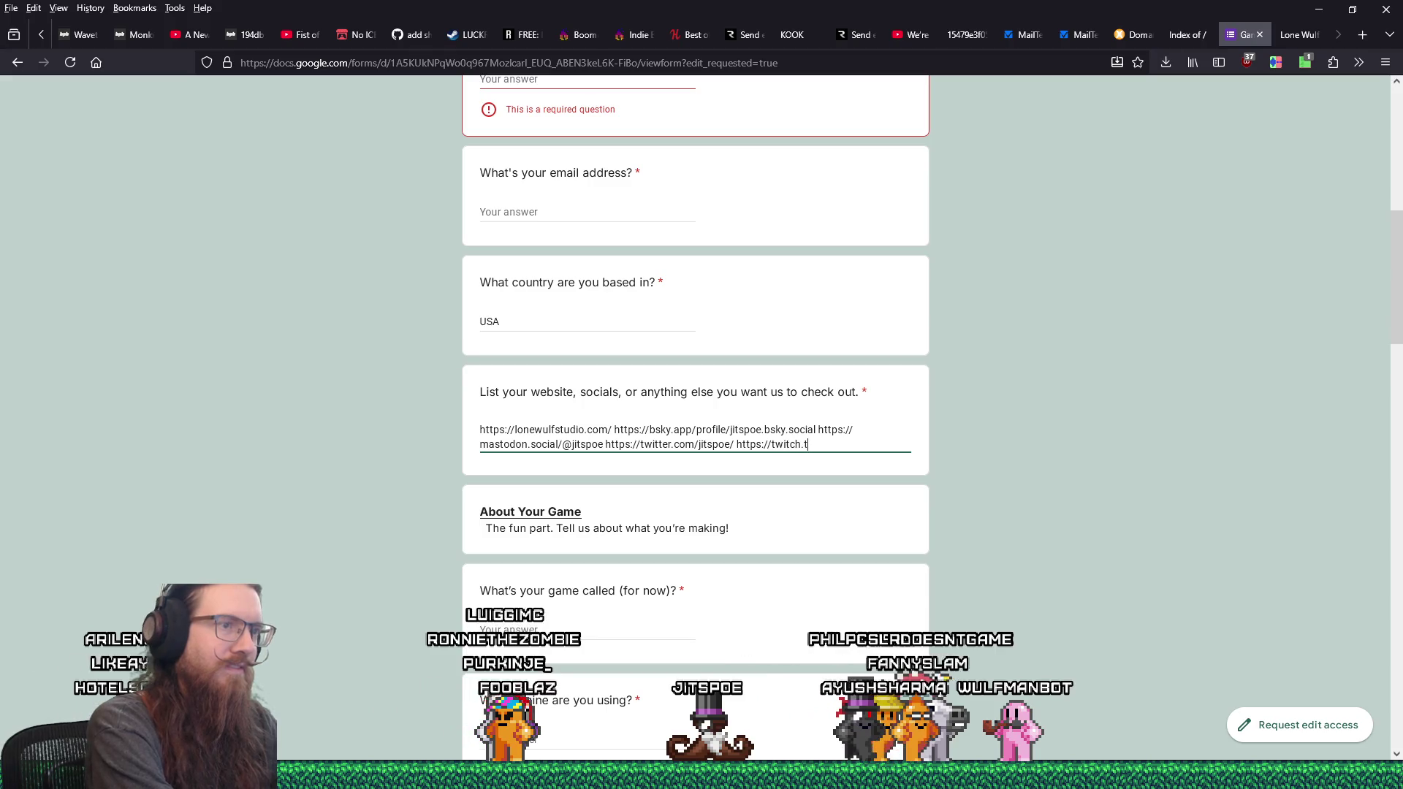
{"action": "type", "text": "v/jitspoe http:"}
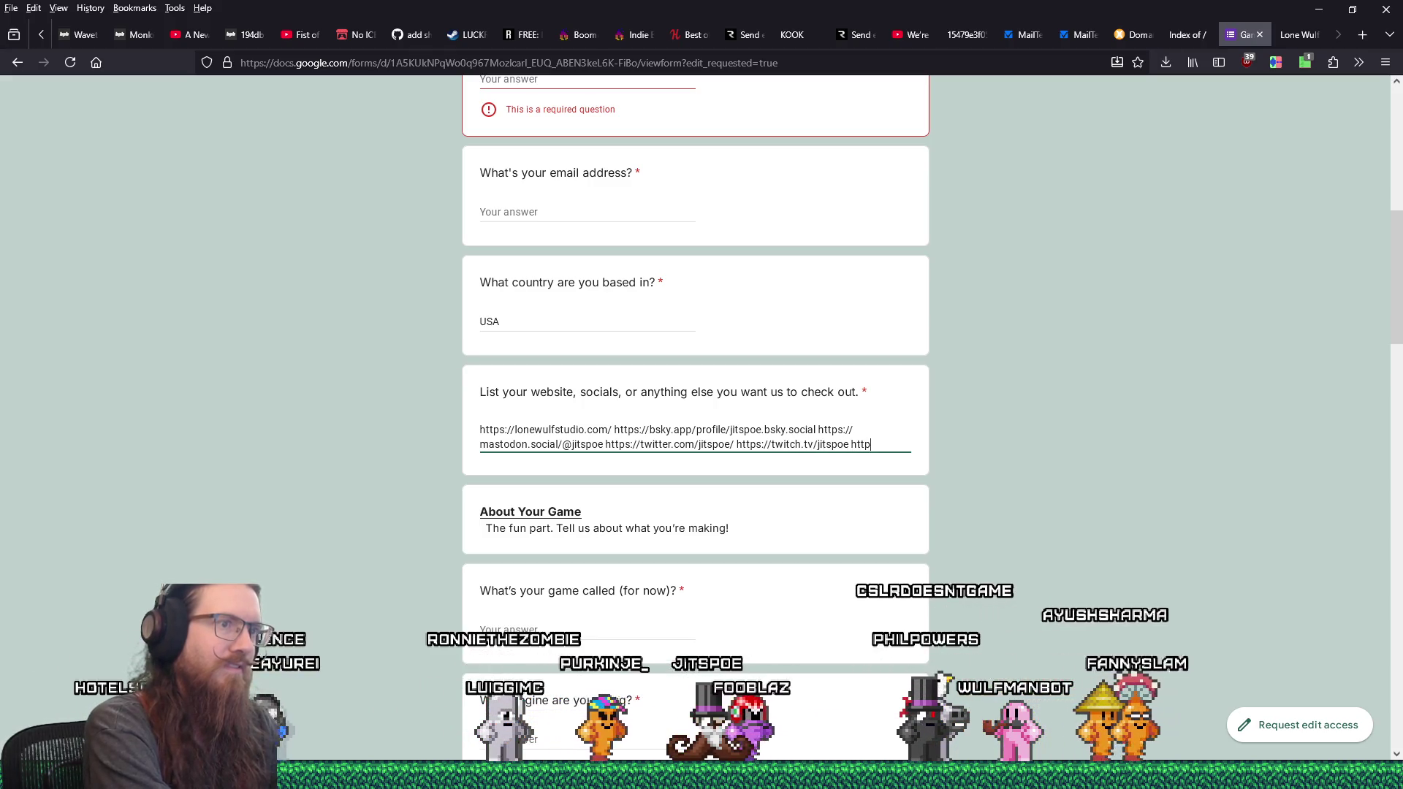
{"action": "key", "text": "BackSpace"}
{"action": "key", "text": "BackSpace"}
{"action": "key", "text": "BackSpace"}
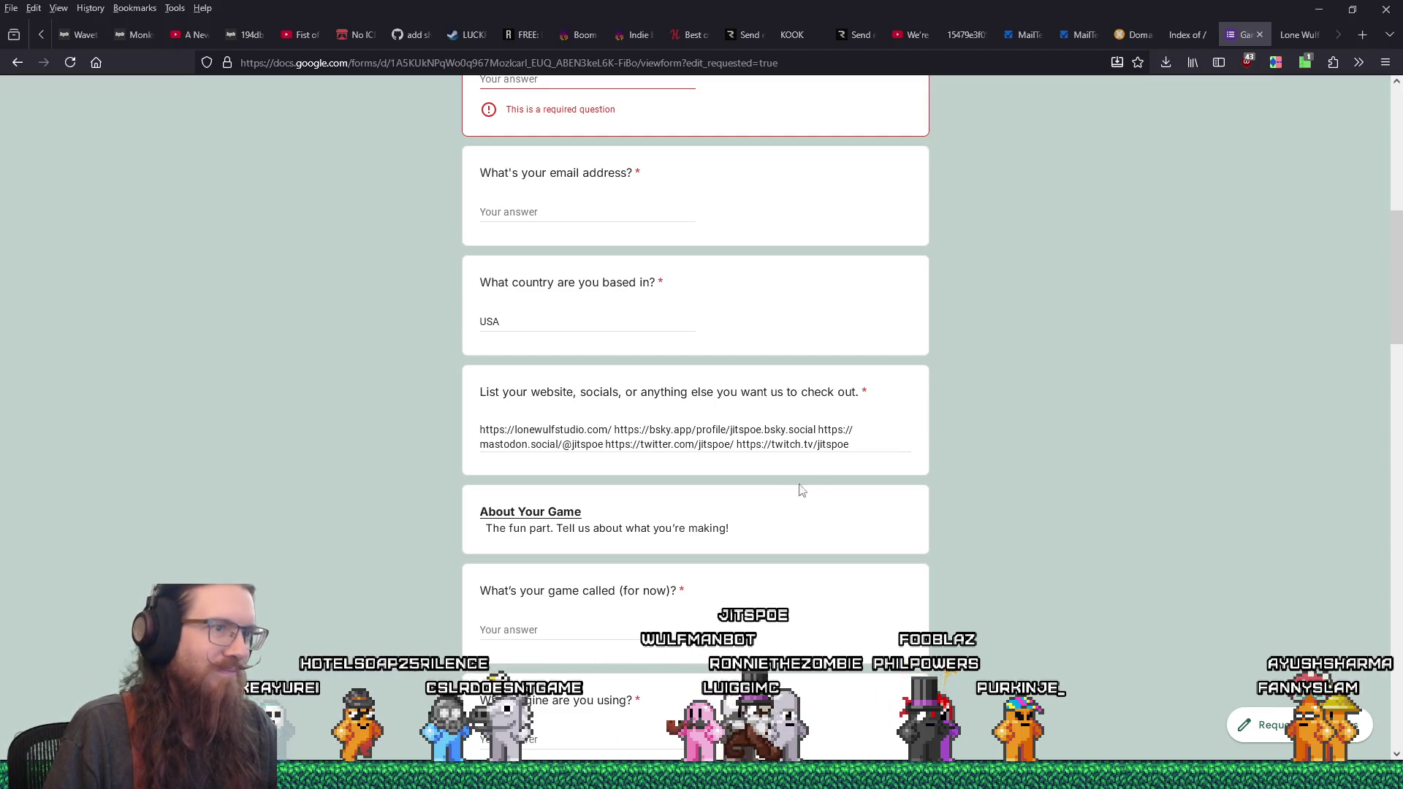
{"action": "left_click", "coordinate": [871, 440]}
{"action": "type", "text": "https://www.youtube.com/user/jitspoe/"}
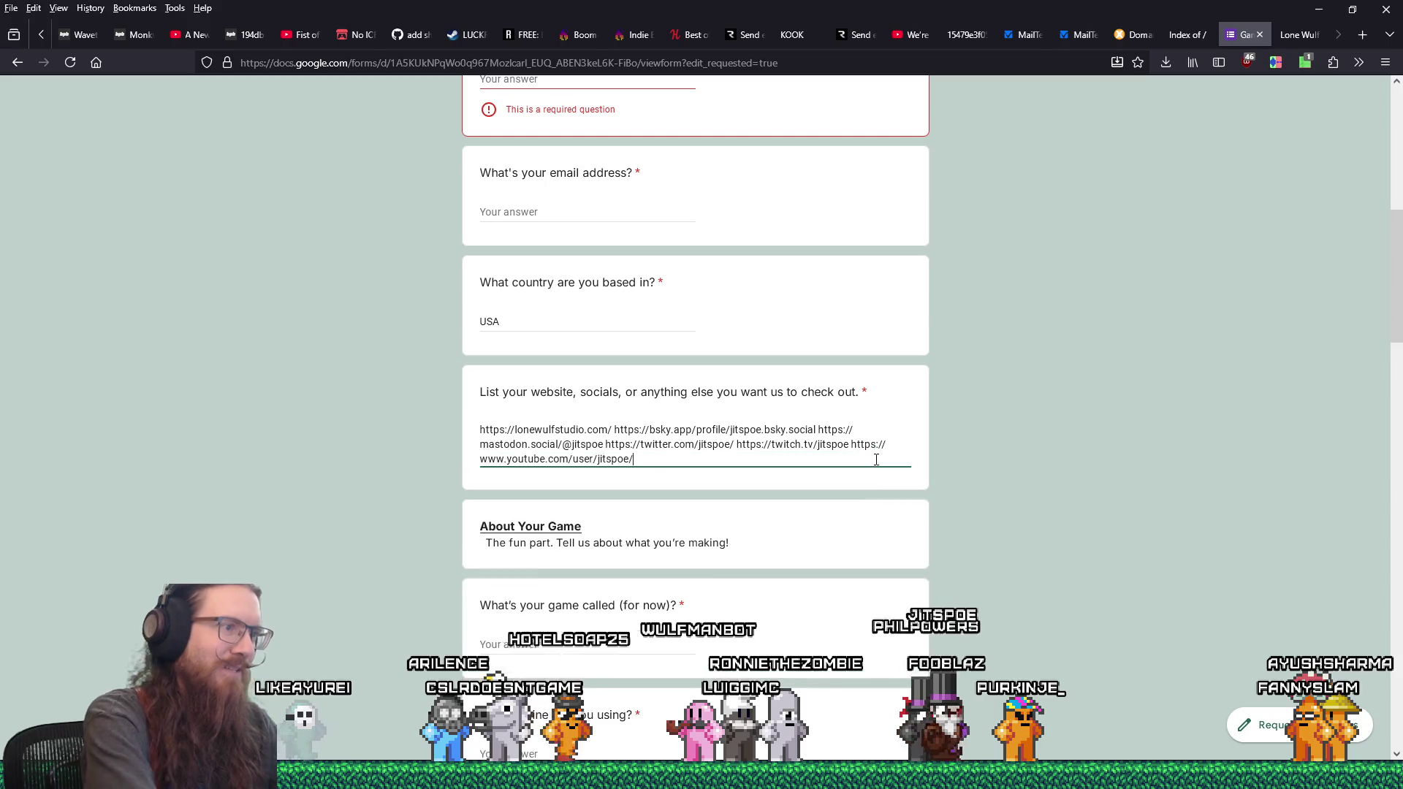
{"action": "left_click", "coordinate": [585, 646]}
- Name the game KOOK and give Godot as its engine
{"action": "type", "text": "KOOK"}
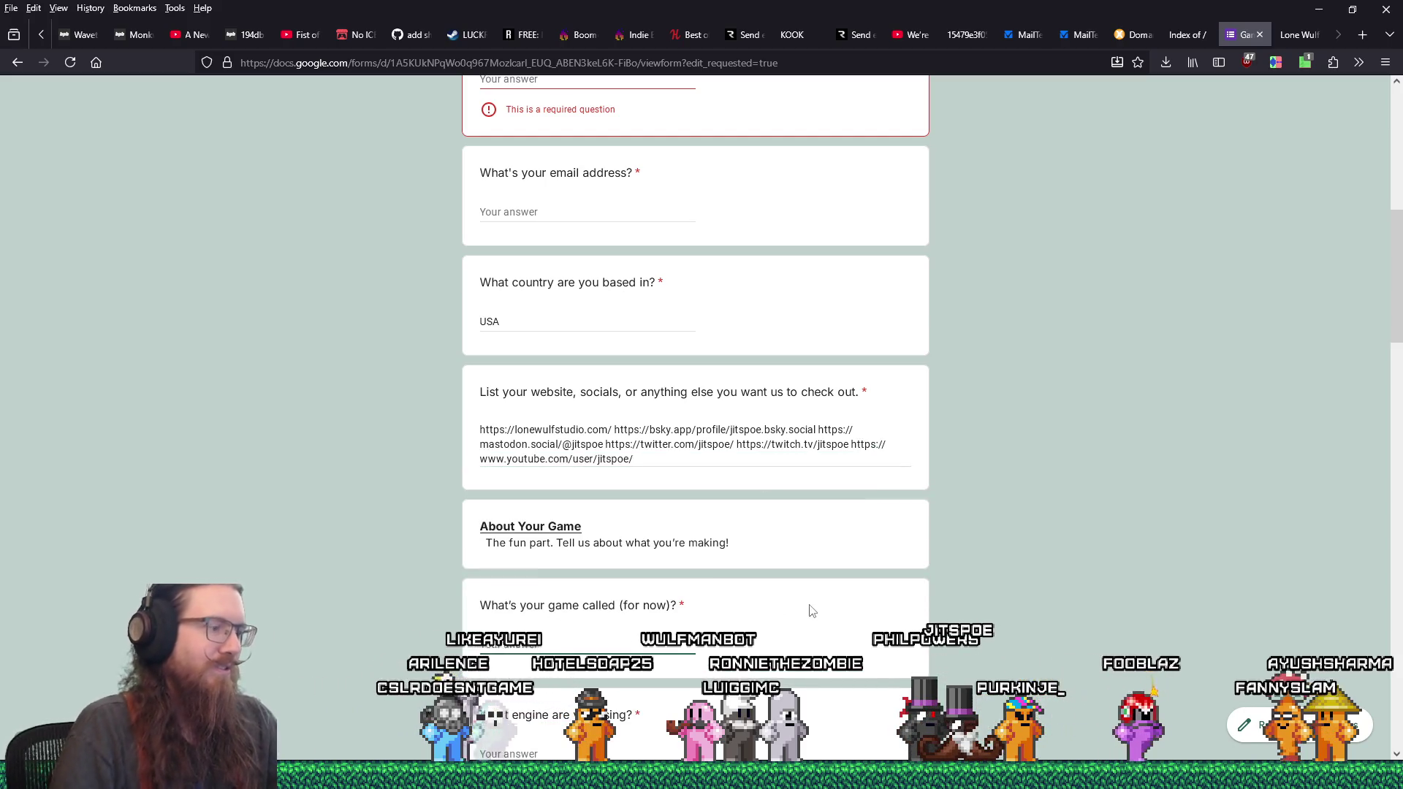
{"action": "scroll", "coordinate": [860, 582], "scroll_direction": "down", "scroll_amount": 5}
{"action": "left_click", "coordinate": [580, 382]}
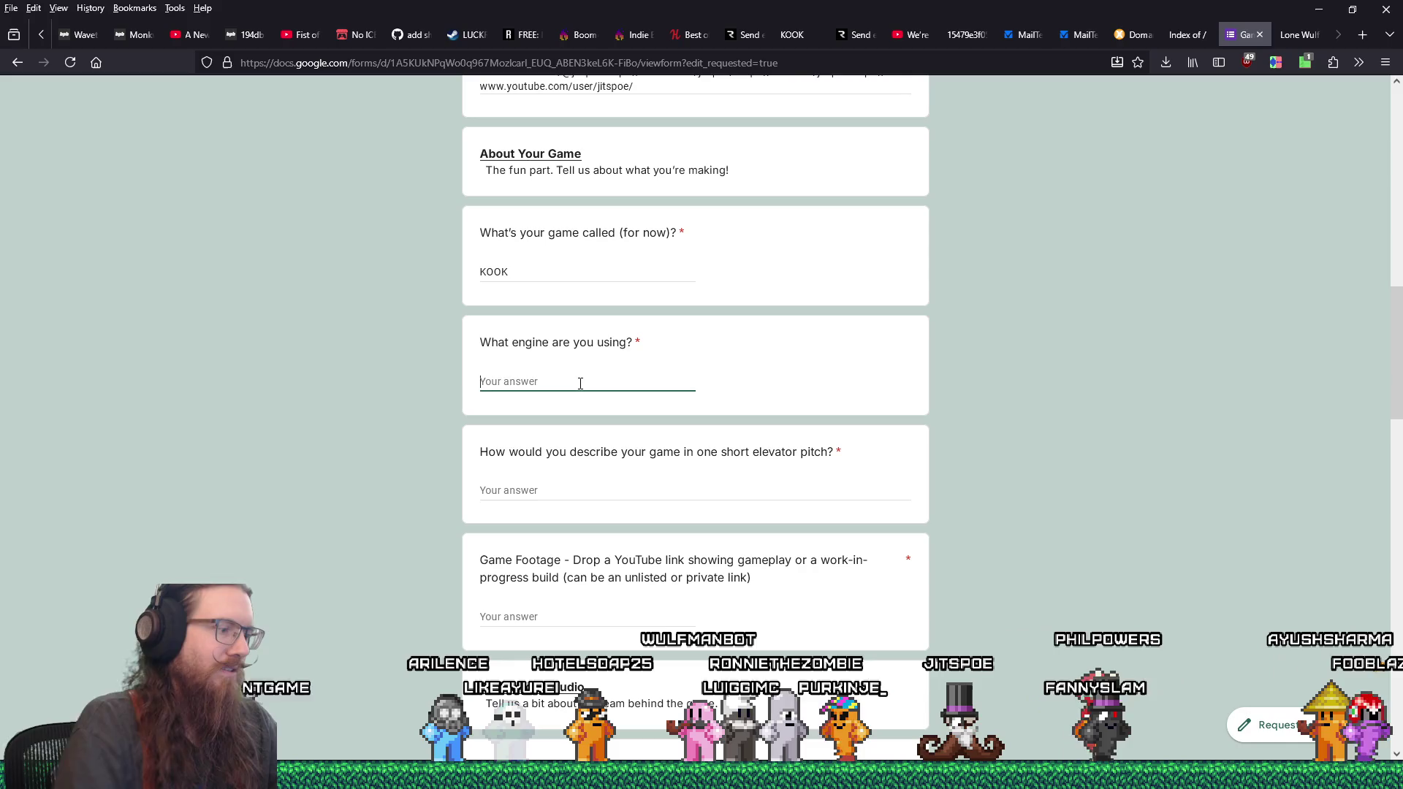
{"action": "type", "text": "Godot"}
- Write the pitch: Quake-like retro FPS, Lovecraftian monsters, steampunk weapons, M. C. Escher gravity twists
{"action": "left_click", "coordinate": [585, 488]}
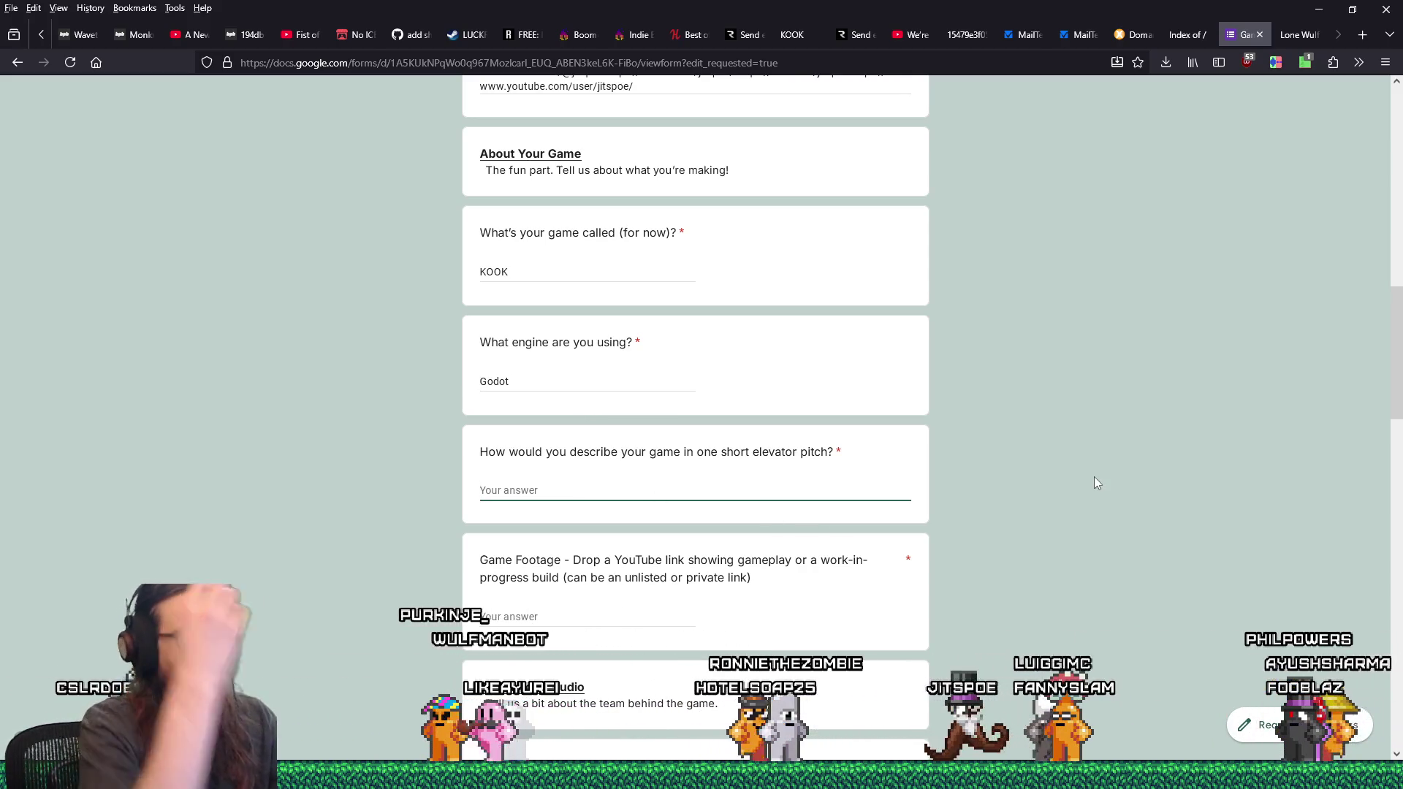
{"action": "type", "text": "A Quake-li"}
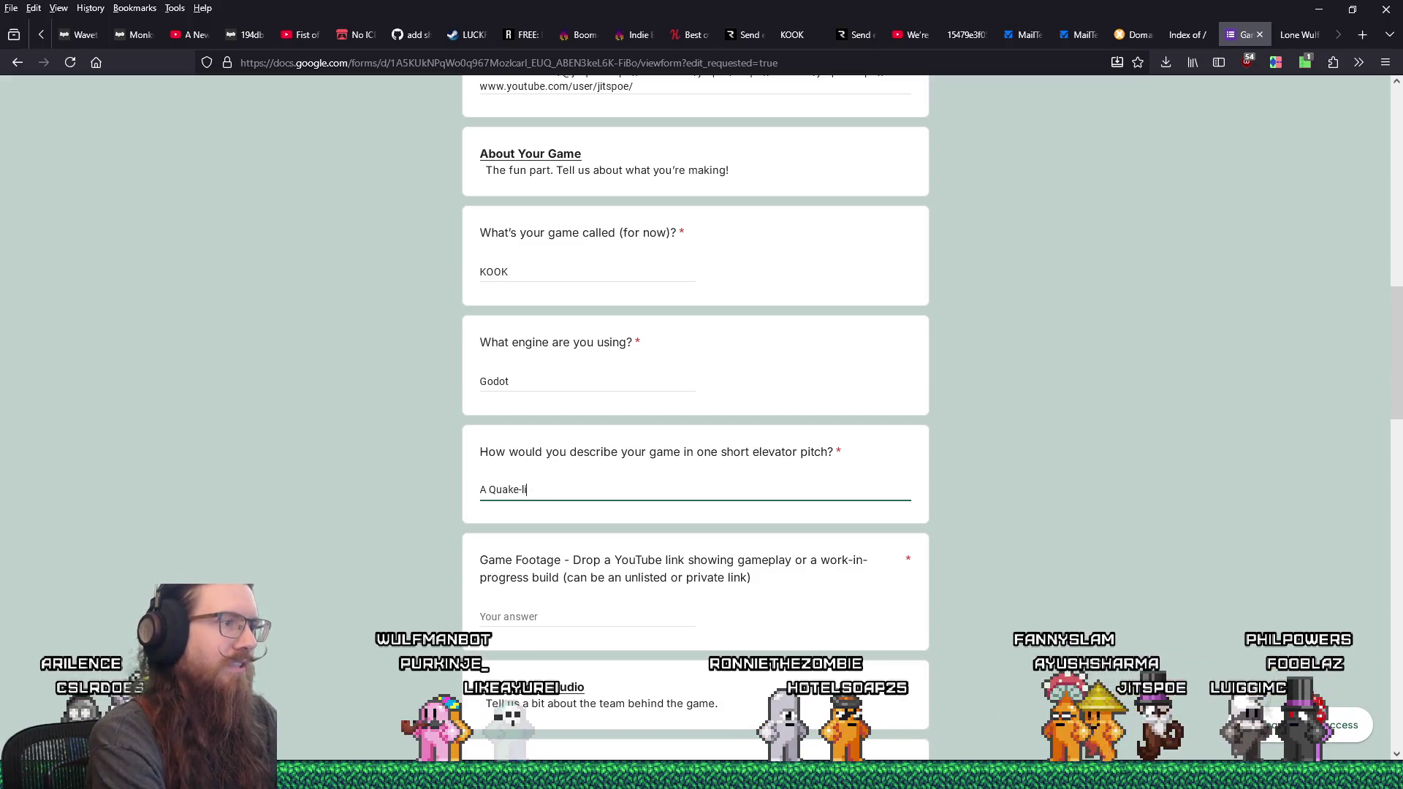
{"action": "type", "text": "ke retro FPS"}
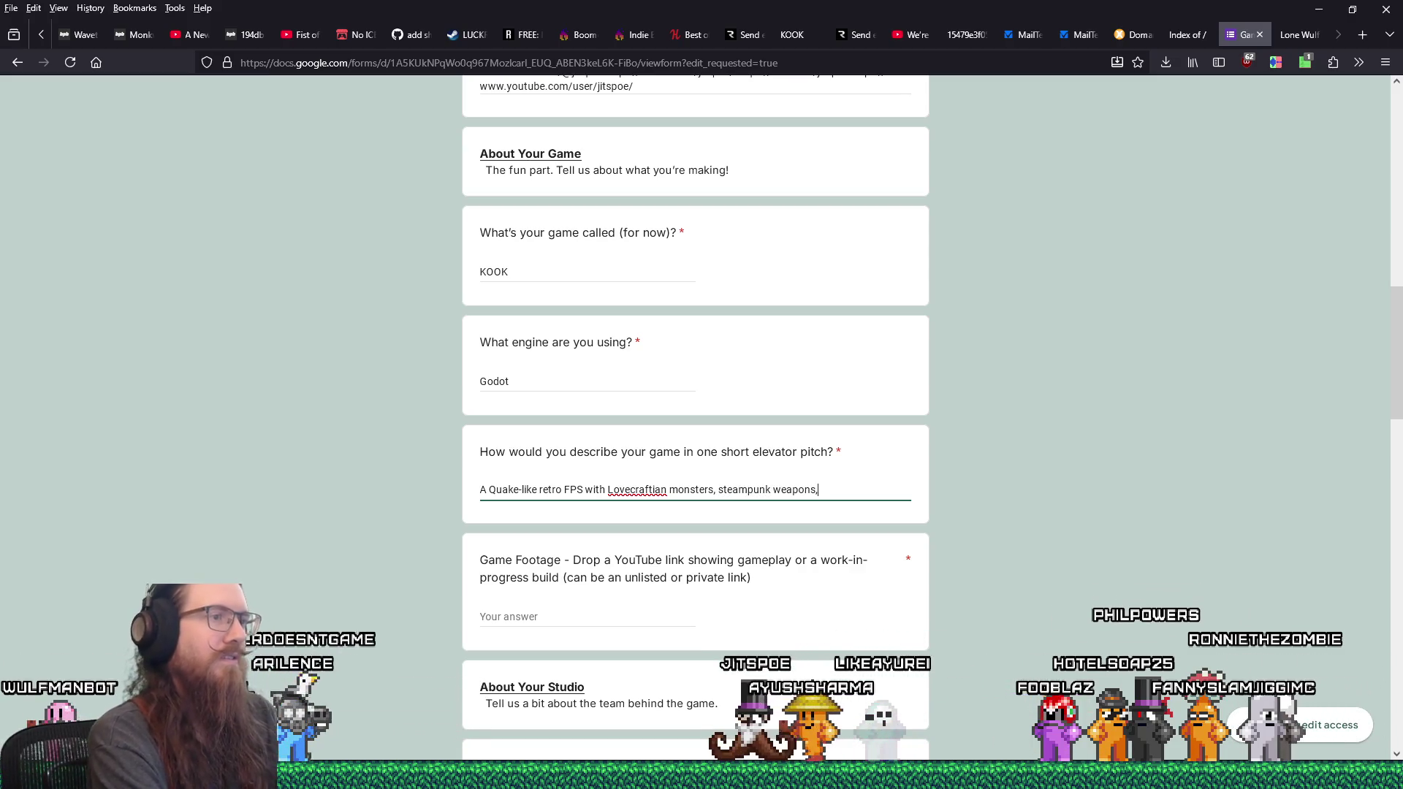
{"action": "type", "text": "a"}
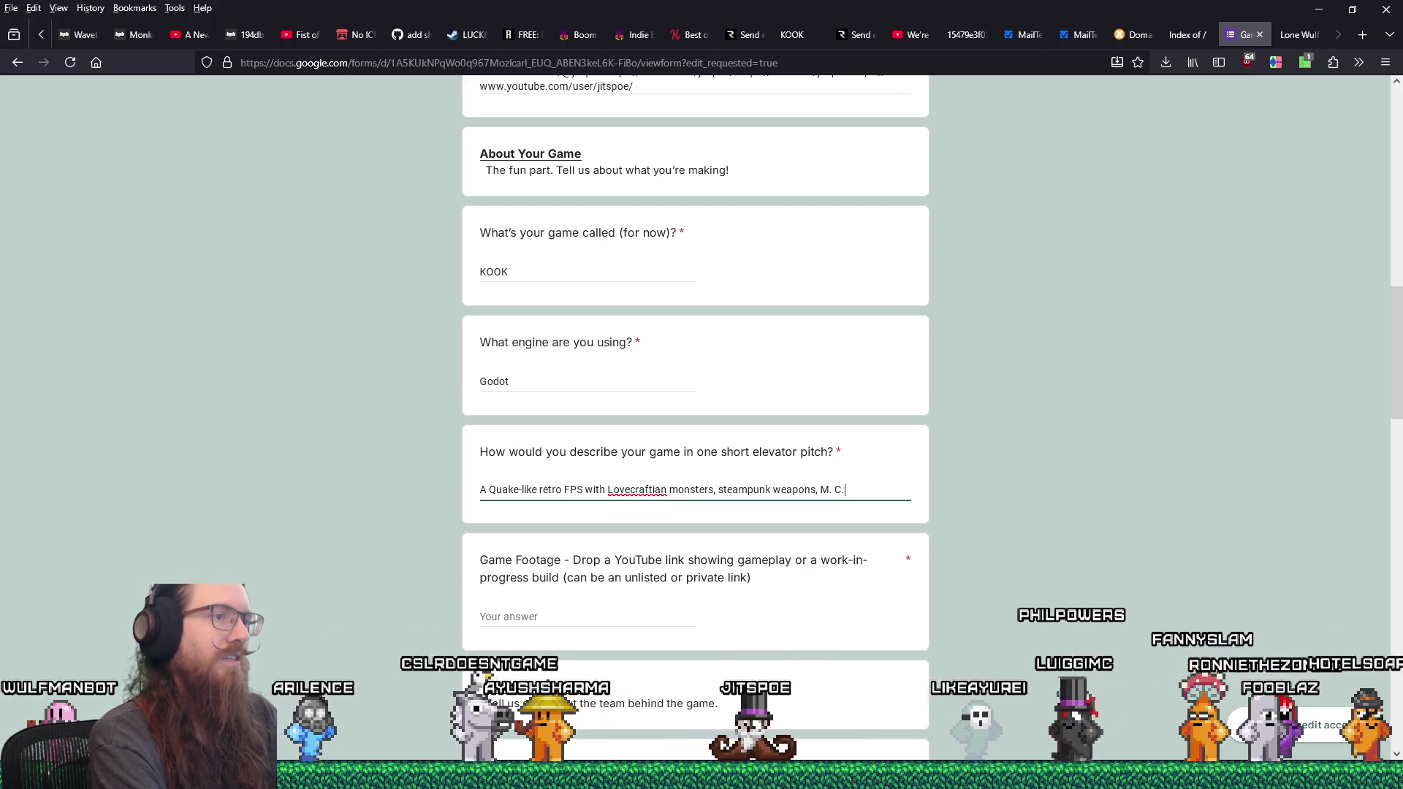
{"action": "type", "text": " Echer"}
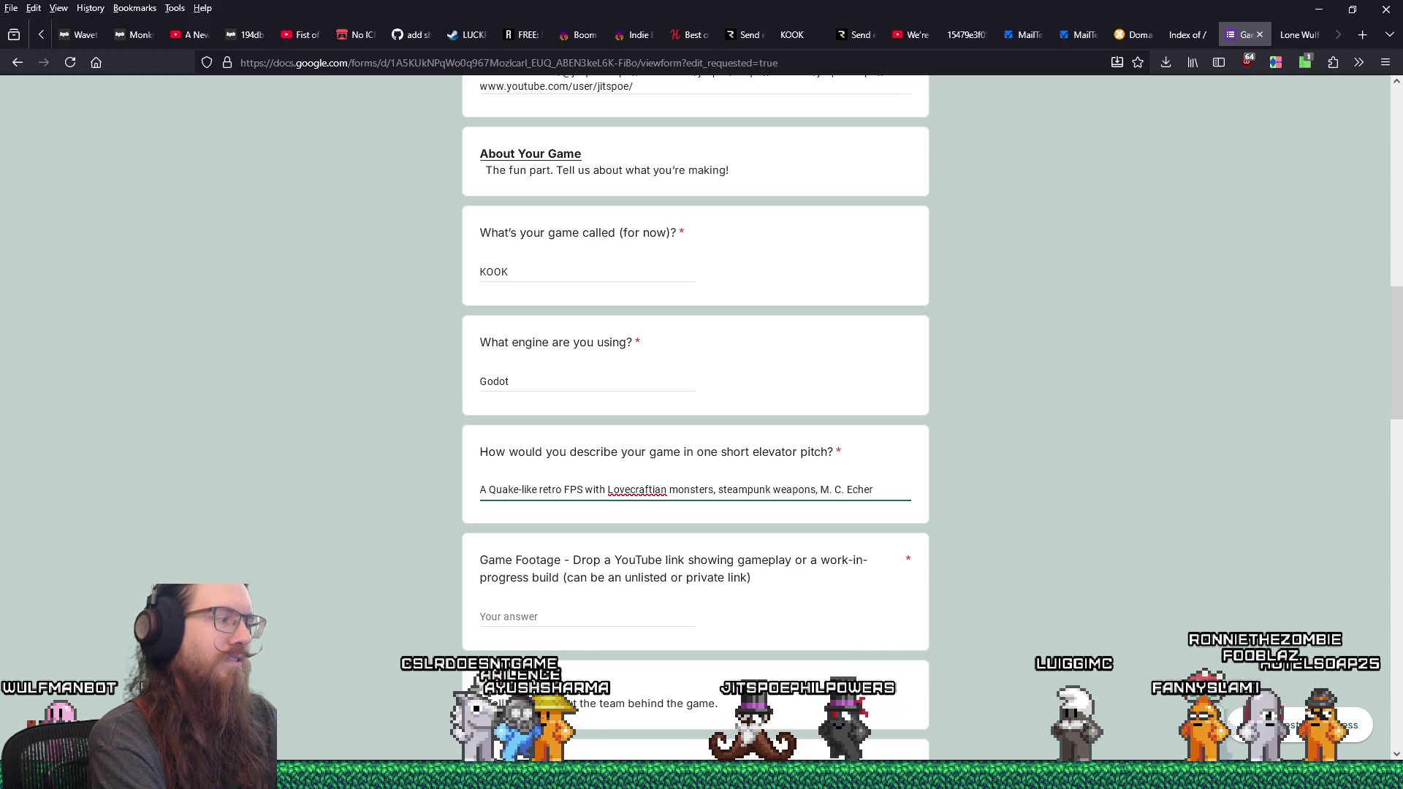
{"action": "key", "text": "BackSpace"}
{"action": "key", "text": "BackSpace"}
{"action": "key", "text": "BackSpace"}
{"action": "key", "text": "BackSpace"}
{"action": "type", "text": "scher "}
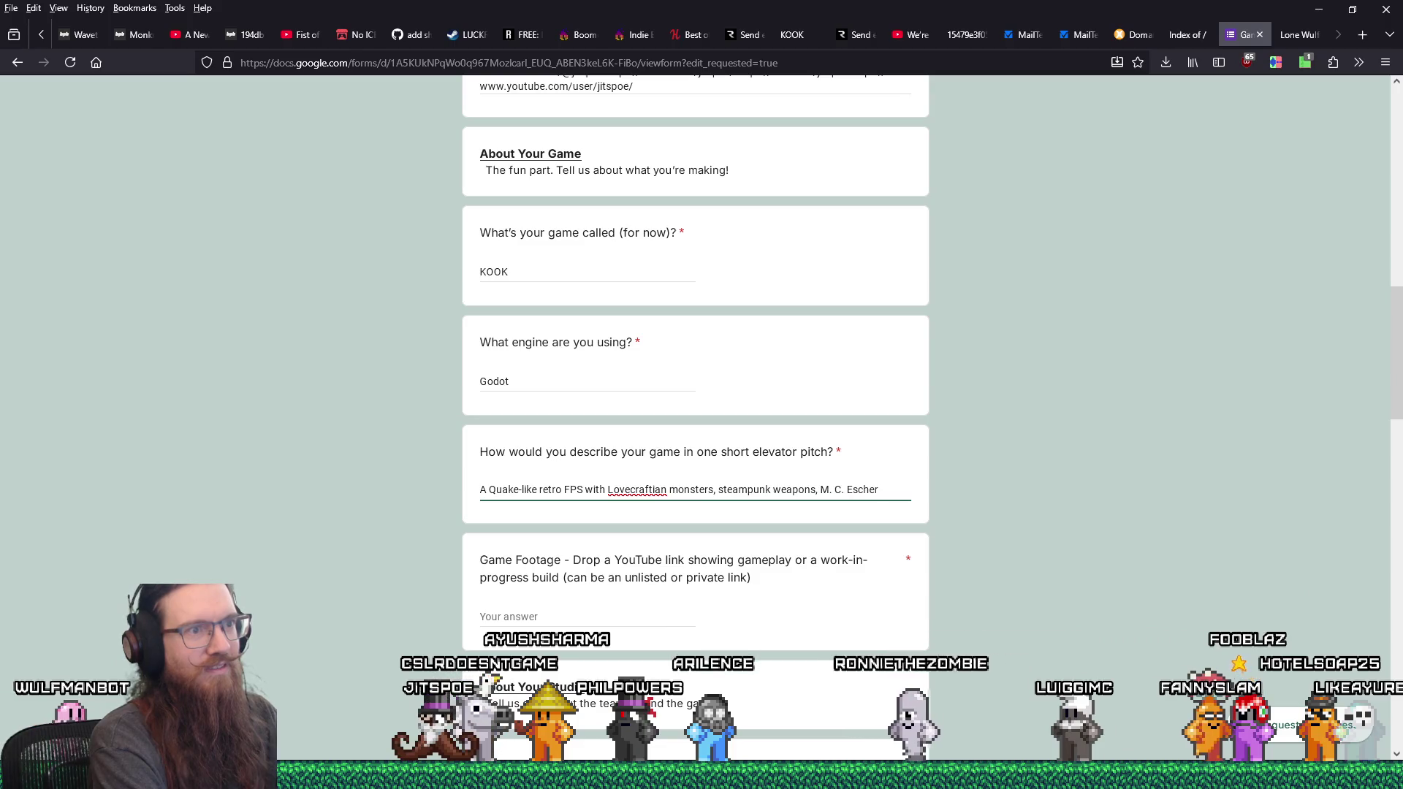
{"action": "type", "text": "gravity"}
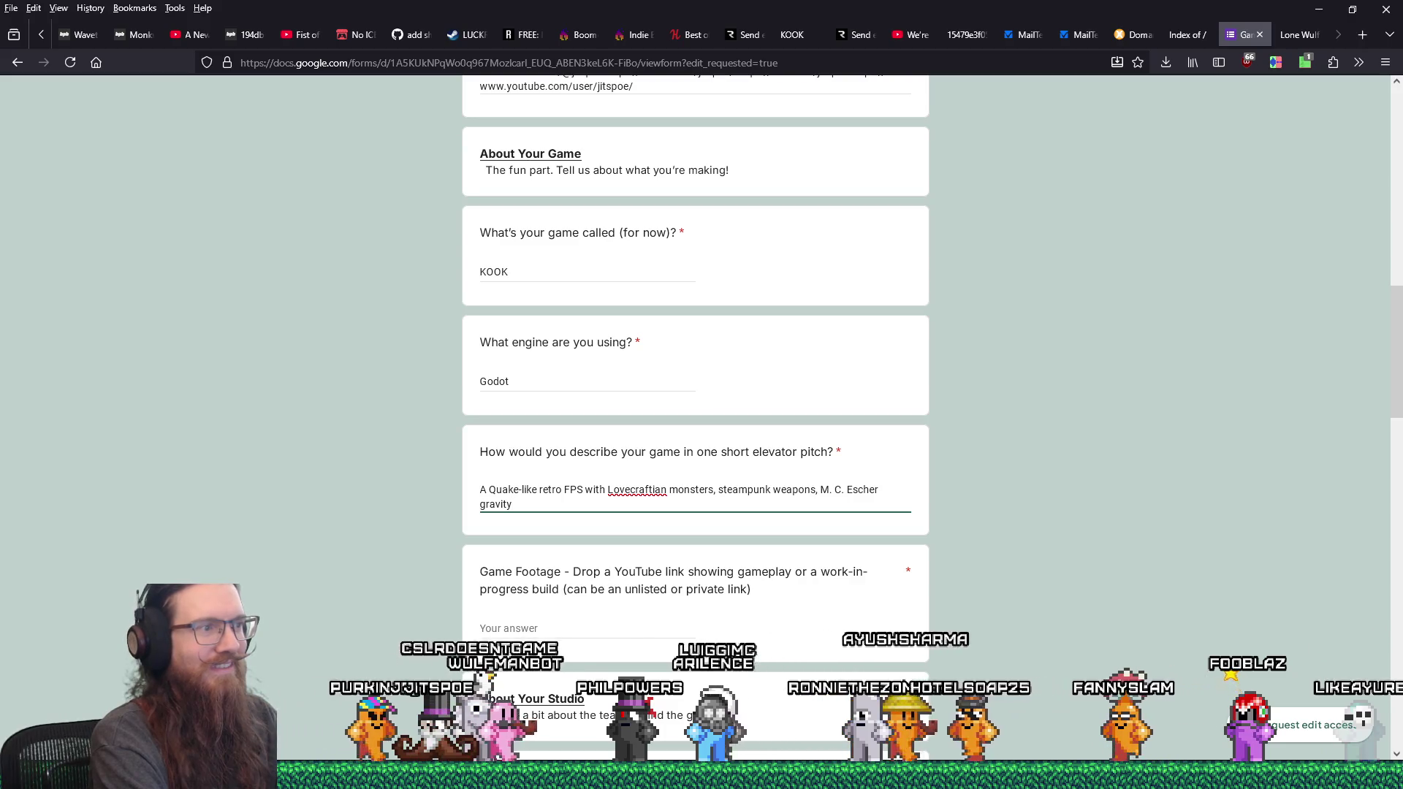
{"action": "type", "text": " twists"}
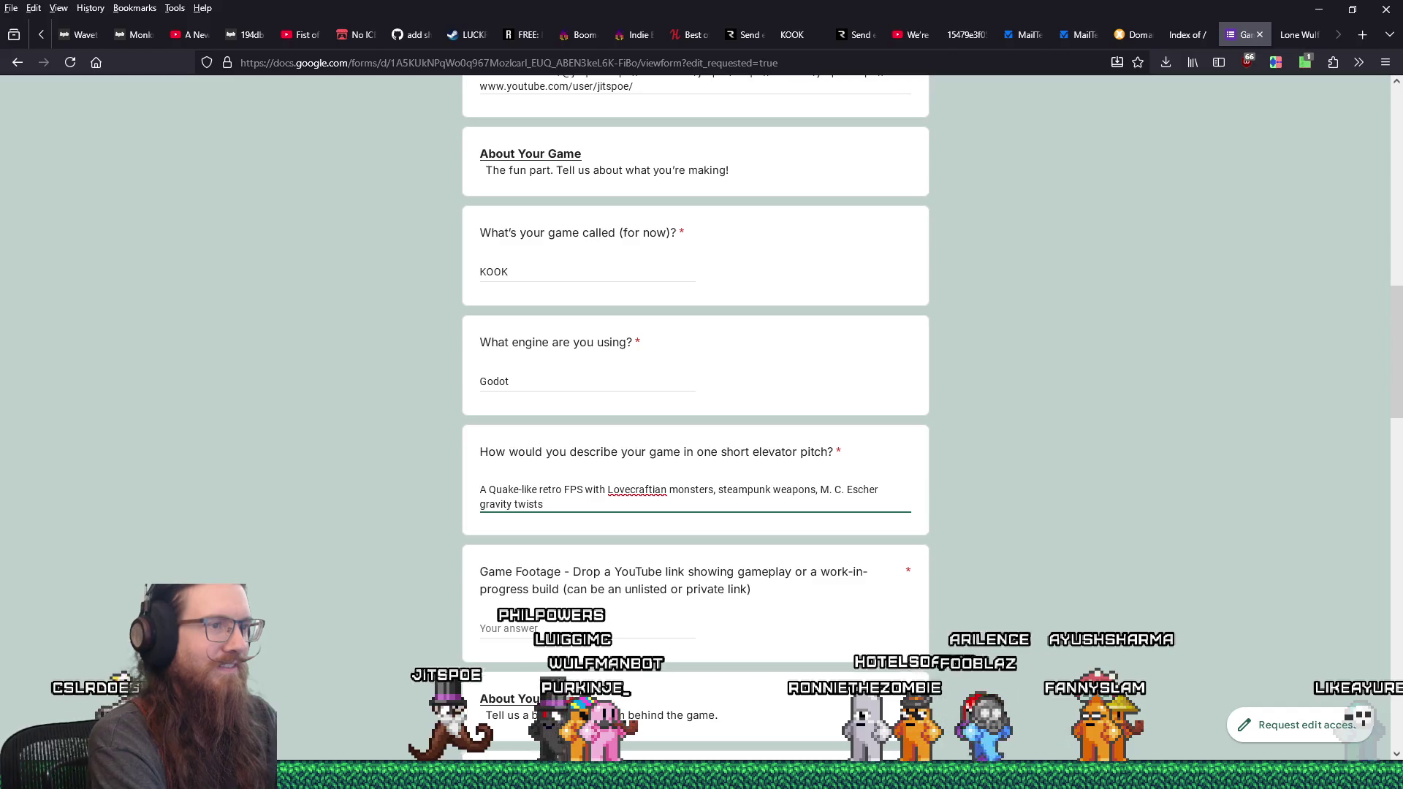
{"action": "type", "text": ","}
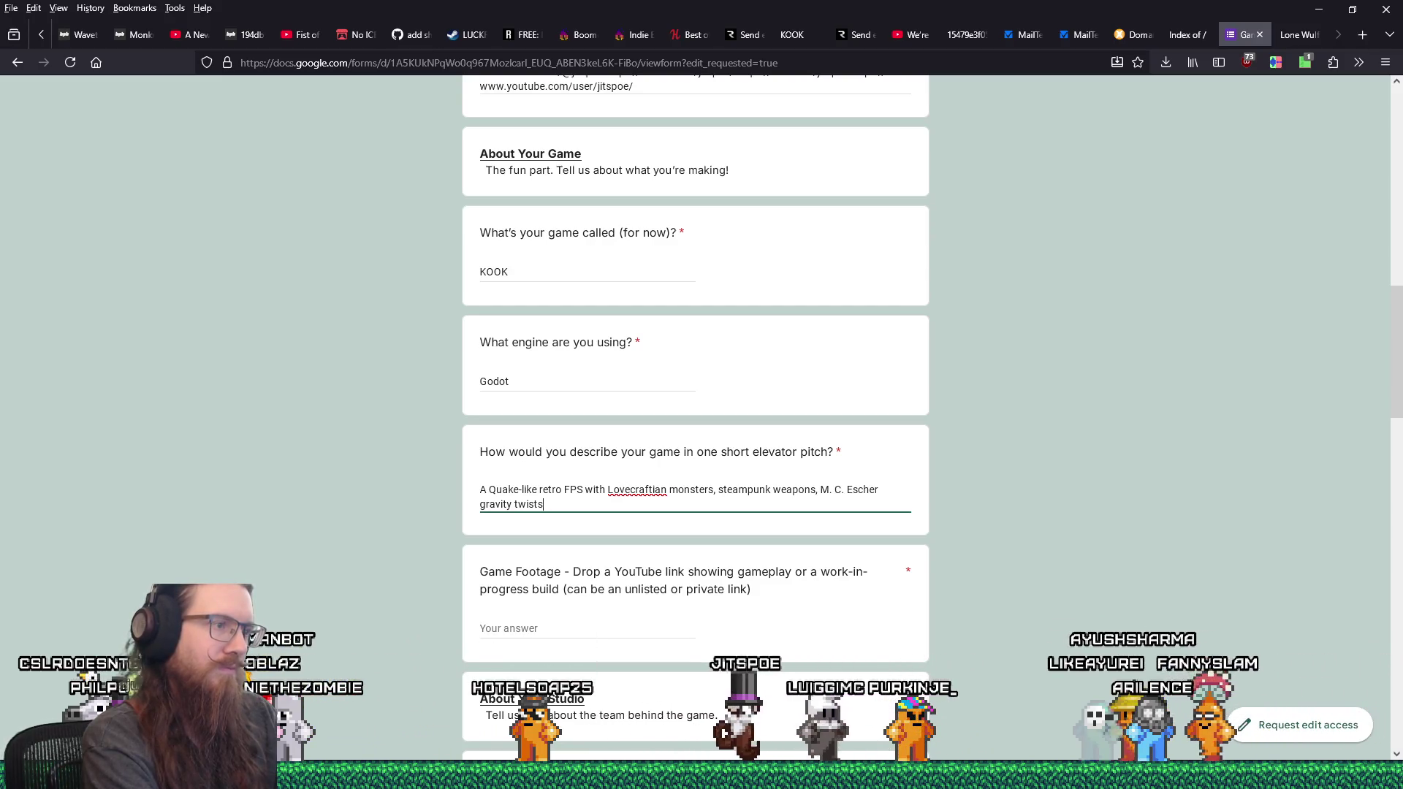
{"action": "key", "text": "BackSpace"}
{"action": "key", "text": "BackSpace"}
{"action": "type", "text": "."}
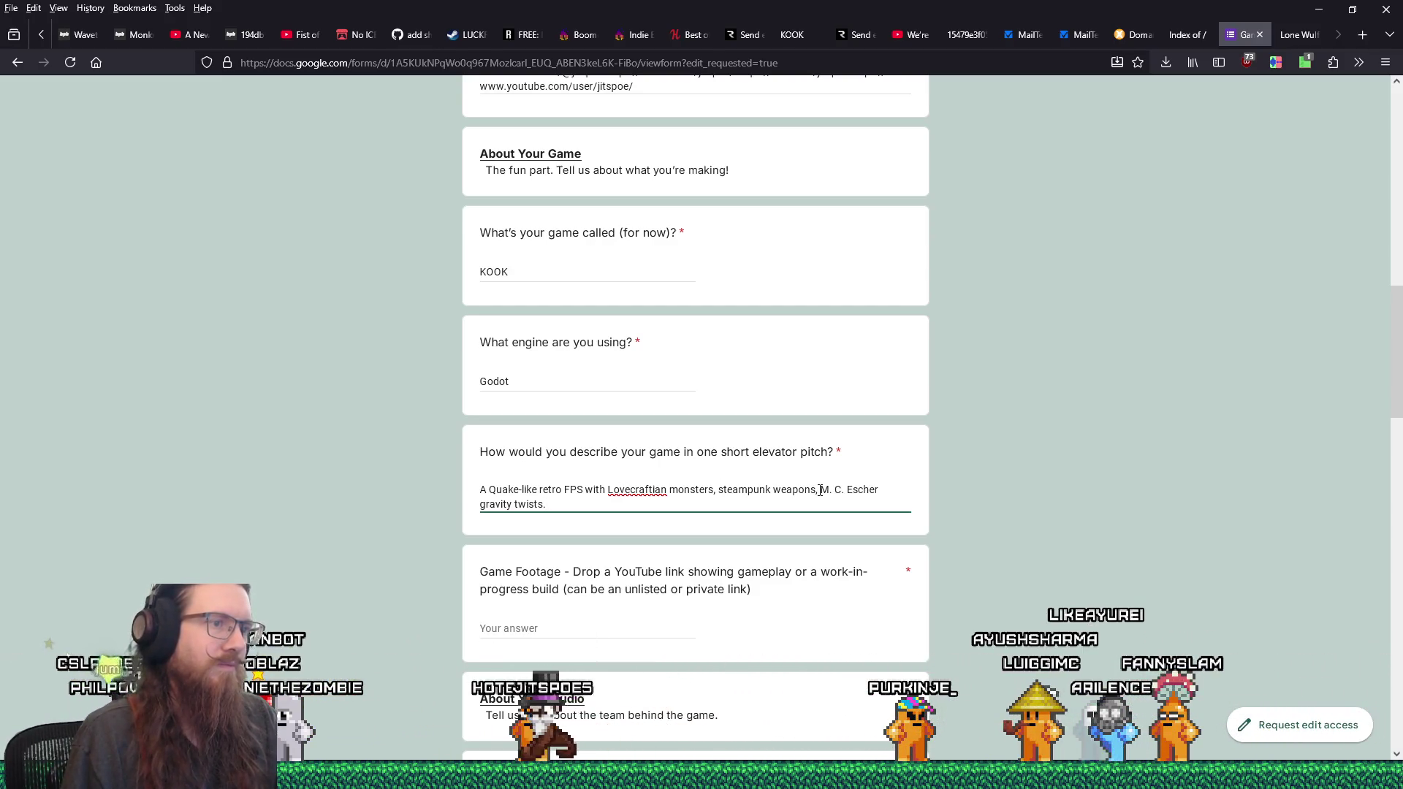
{"action": "type", "text": "and"}
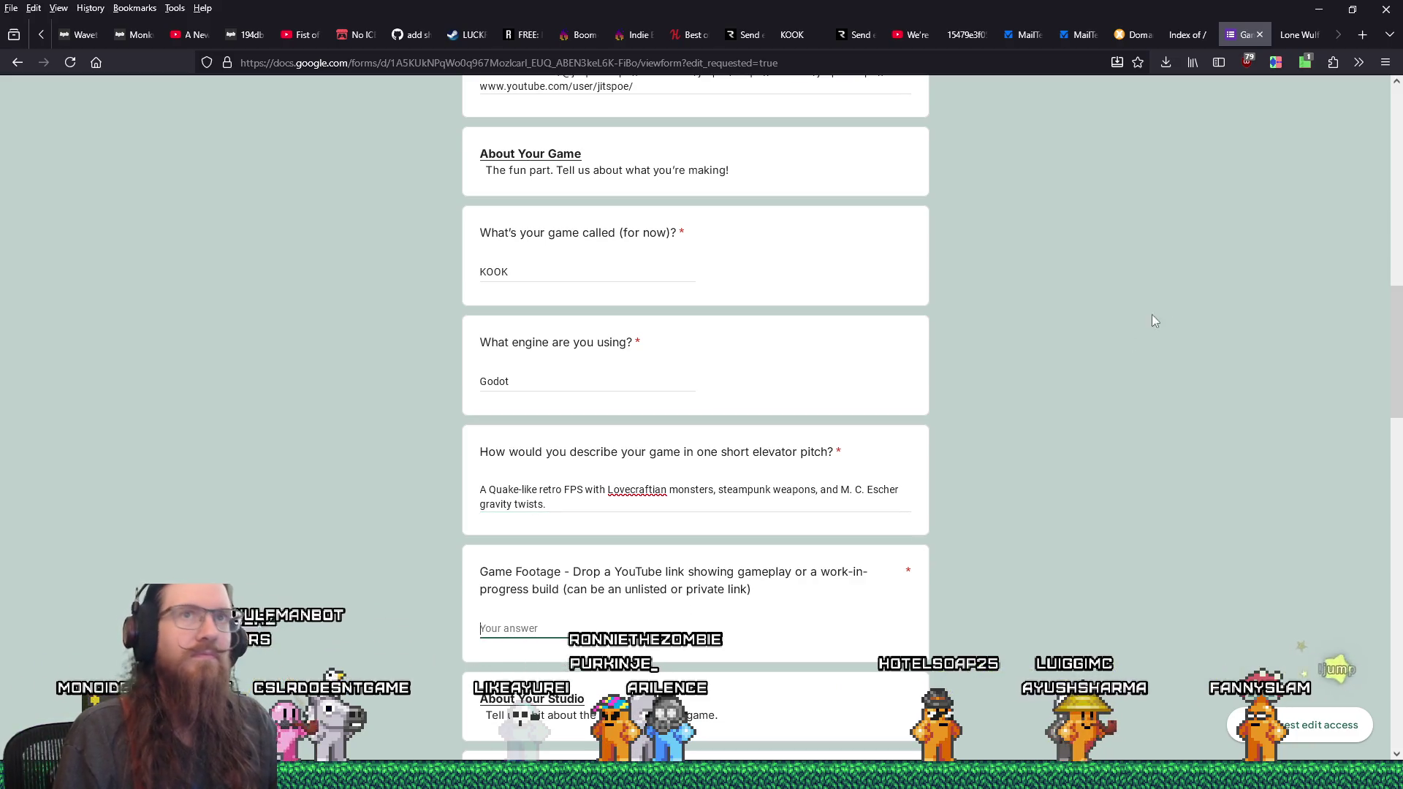
- Open the KOOK trailer from the creator's YouTube channel in a new tab and copy its link
{"action": "left_click", "coordinate": [1359, 36]}
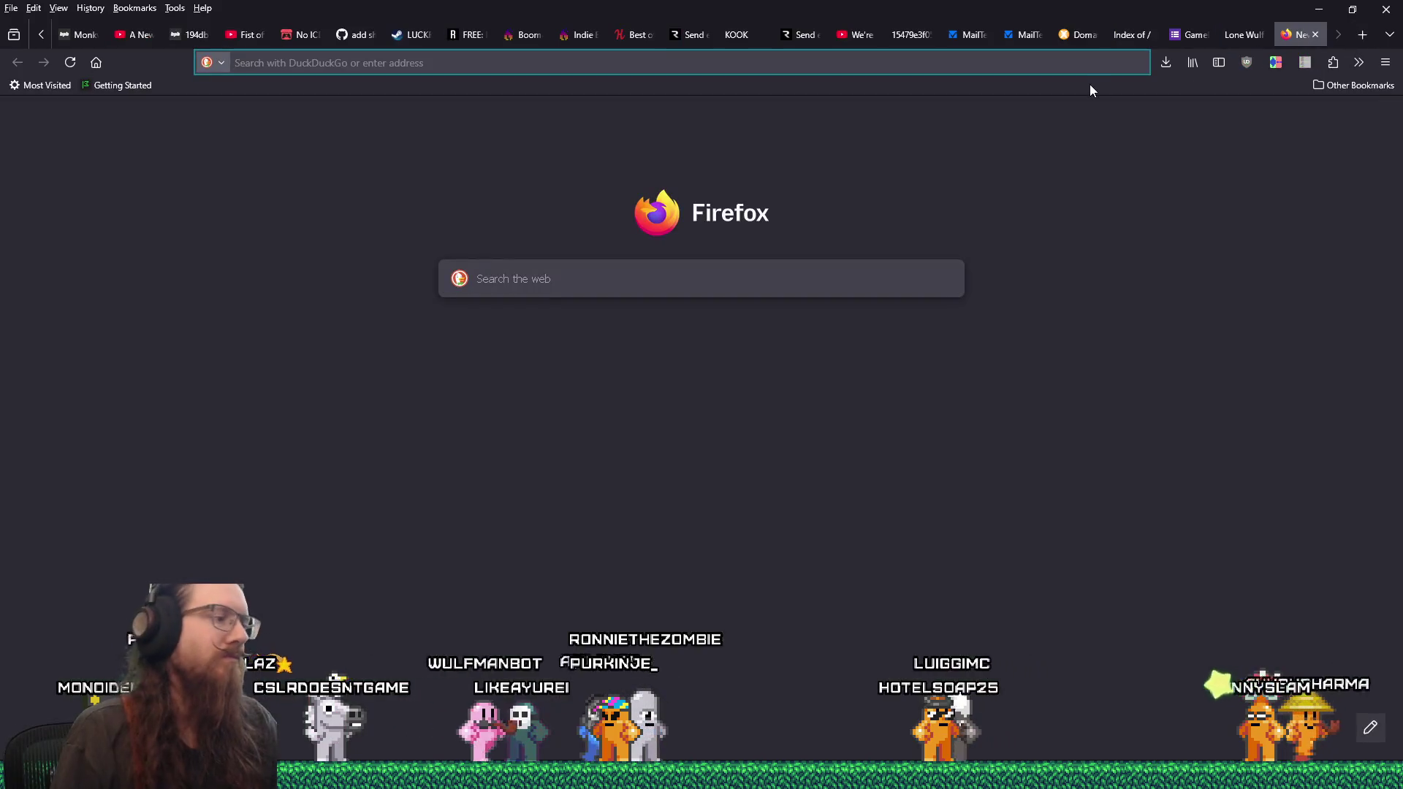
{"action": "type", "text": "youtube.com/jitspoe"}
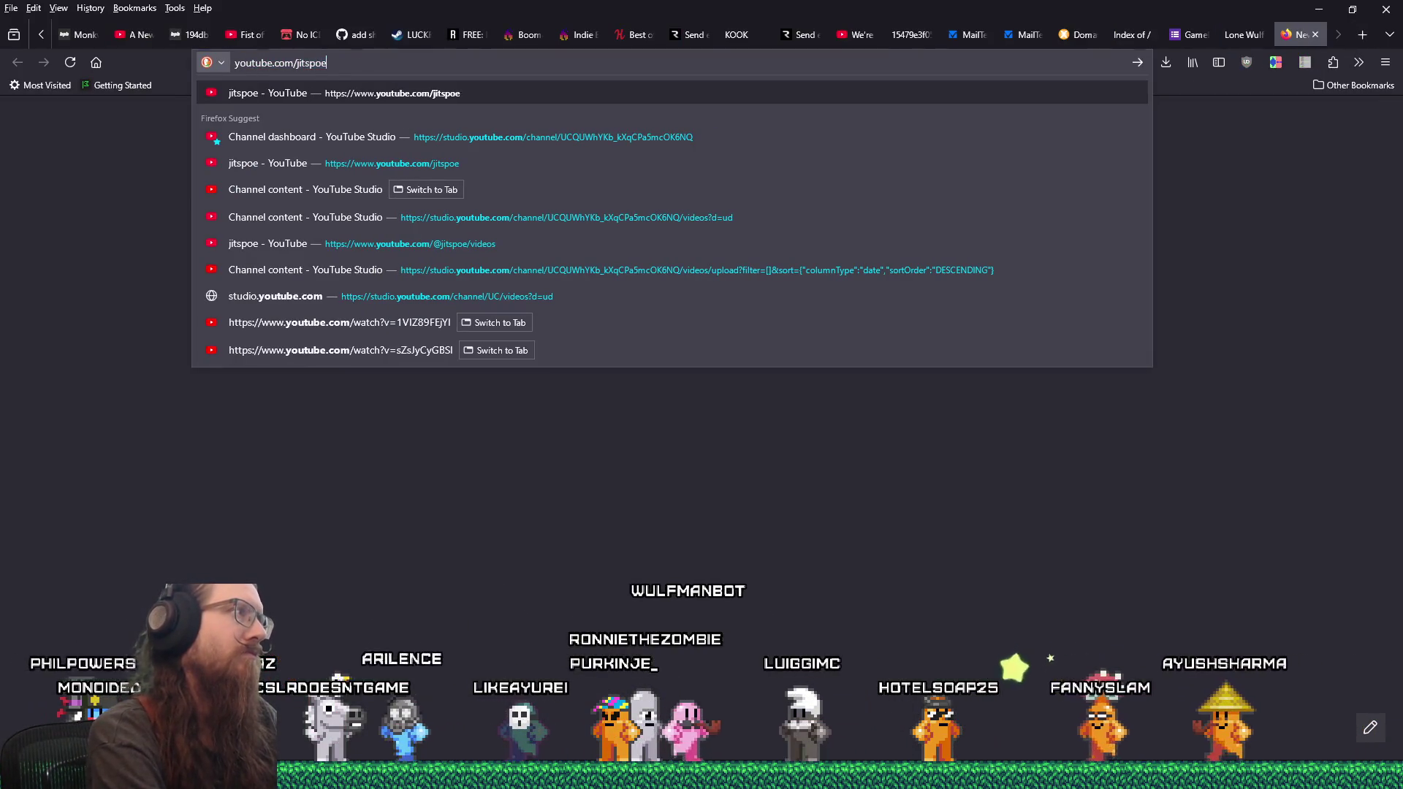
{"action": "key", "text": "Return"}
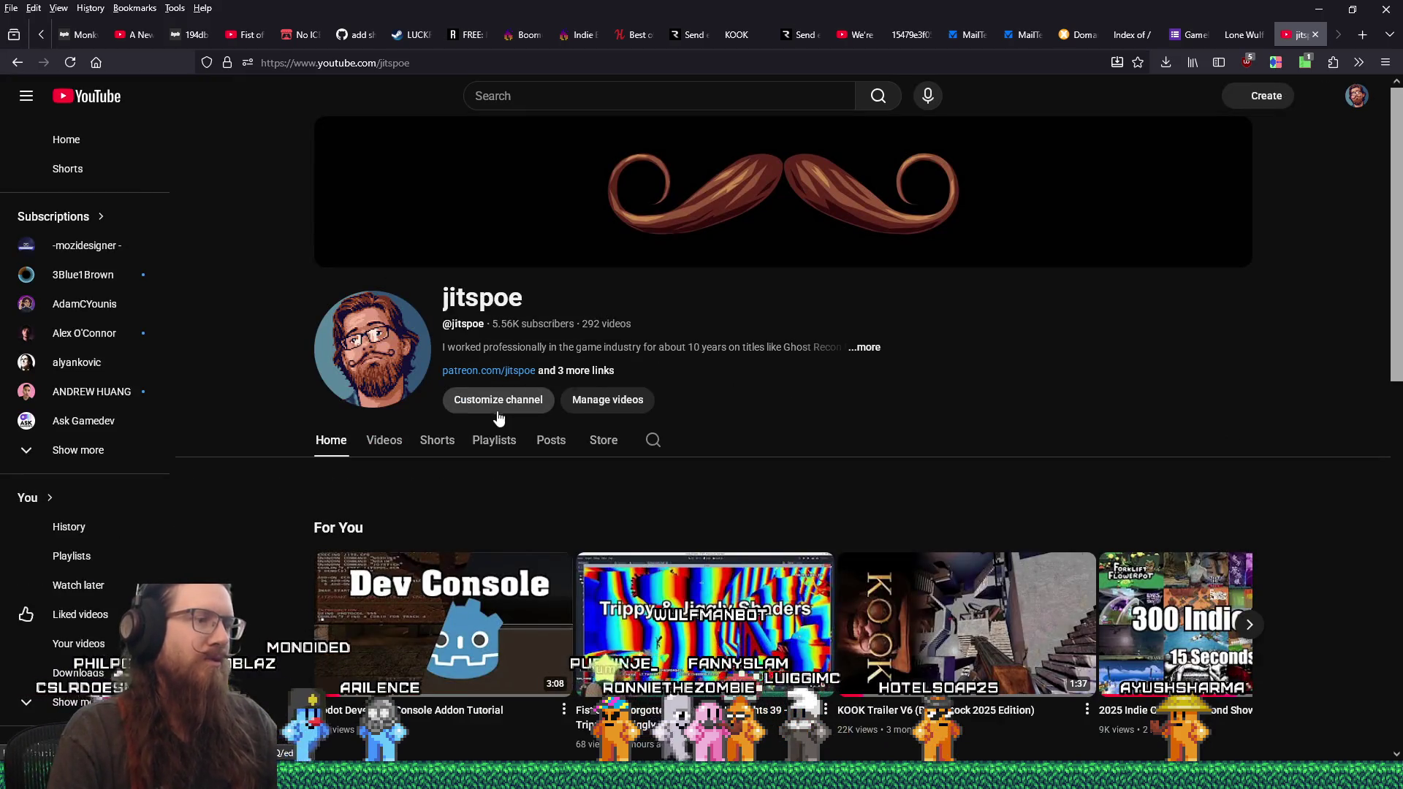
{"action": "scroll", "coordinate": [499, 418], "scroll_direction": "down", "scroll_amount": 1}
{"action": "left_click", "coordinate": [825, 491]}
{"action": "right_click", "coordinate": [445, 70]}
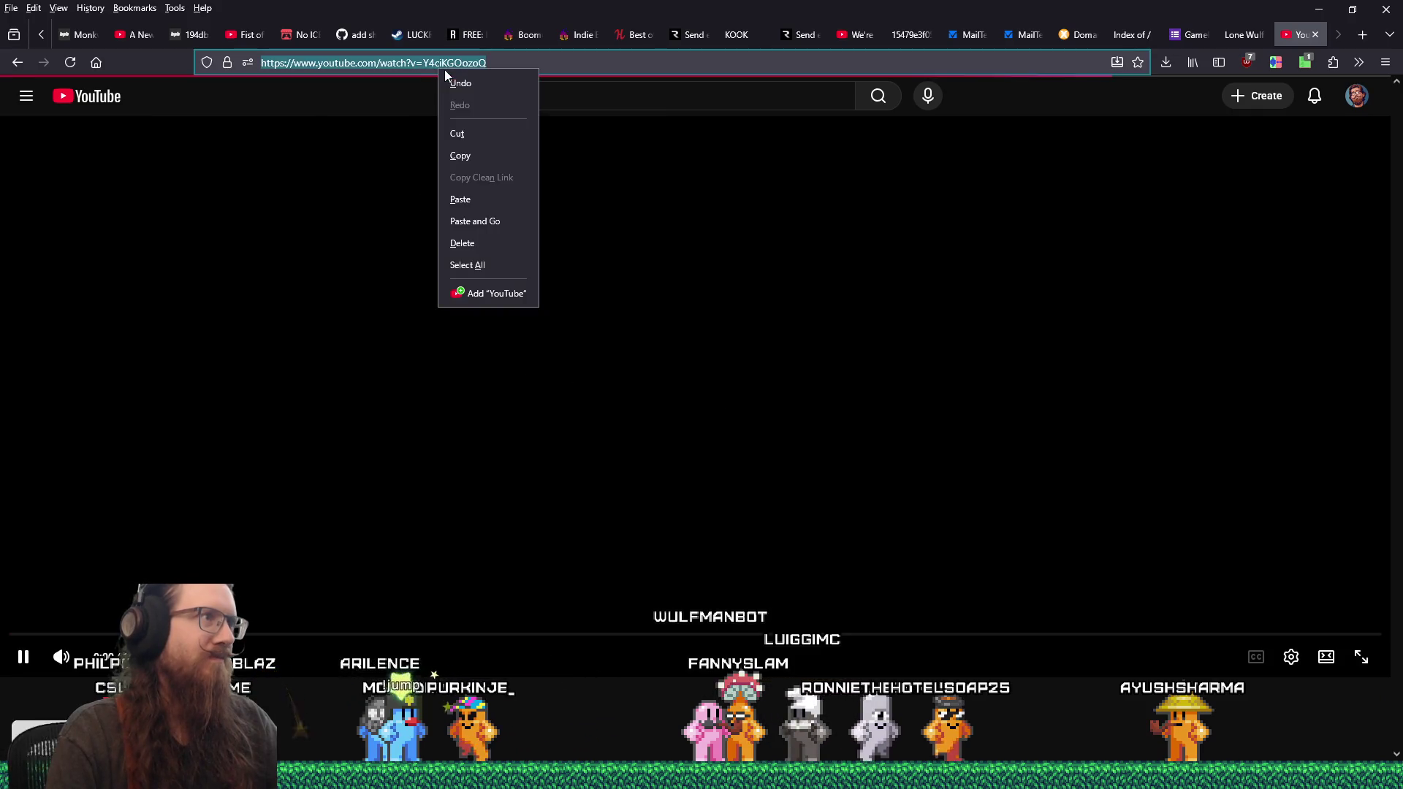
{"action": "left_click", "coordinate": [473, 167]}
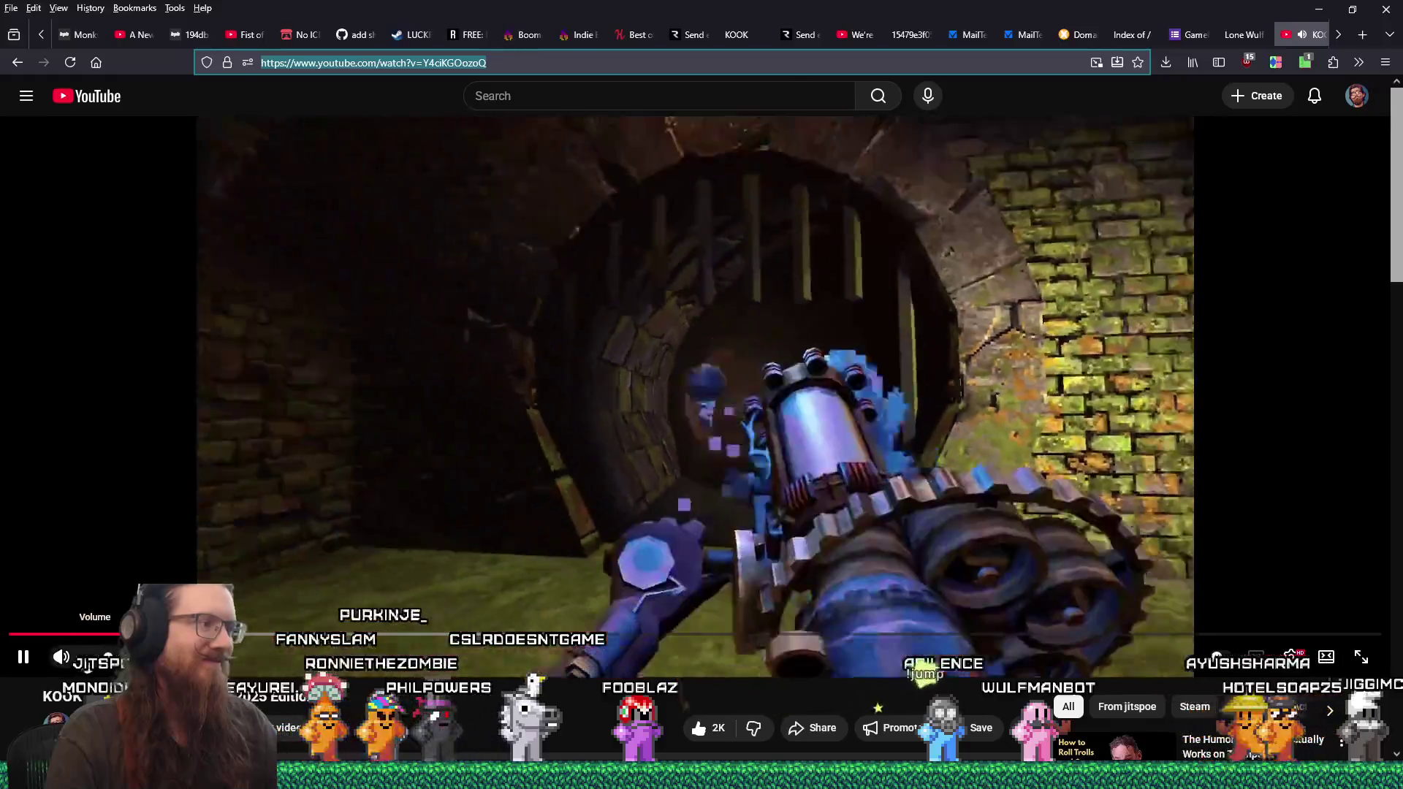
- Lower the trailer's volume and set its playback quality to 1080p60
{"action": "left_click", "coordinate": [95, 661]}
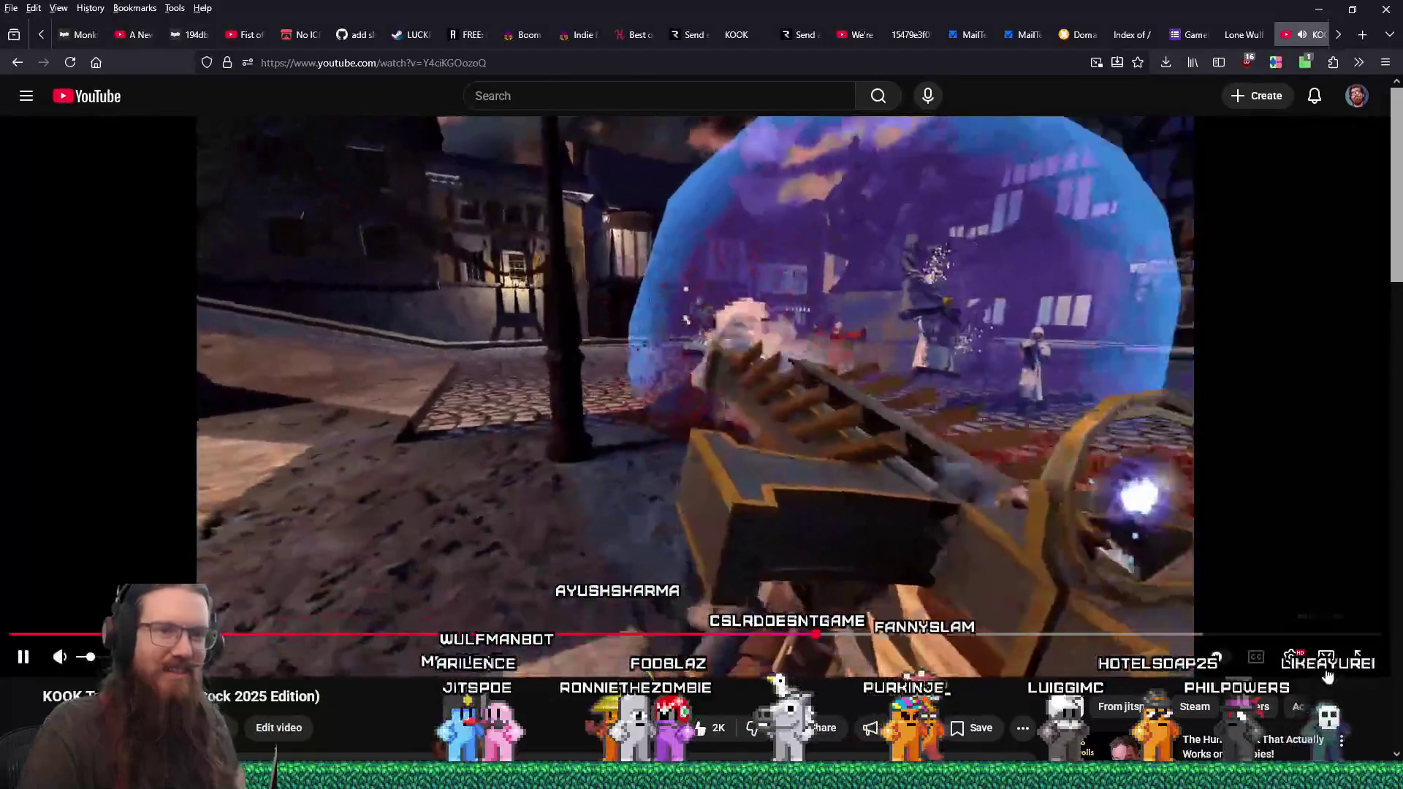
{"action": "left_click", "coordinate": [1291, 657]}
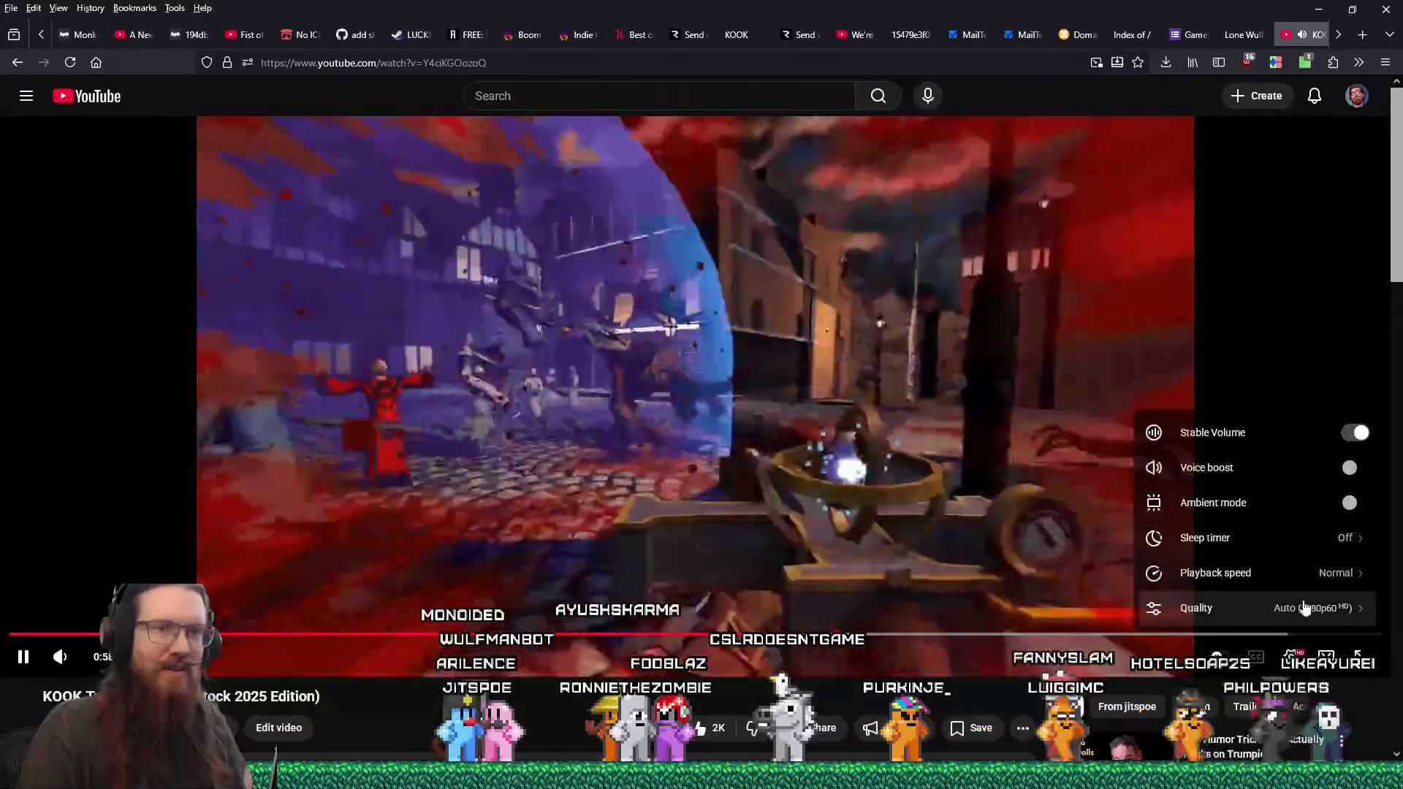
{"action": "left_click", "coordinate": [1243, 608]}
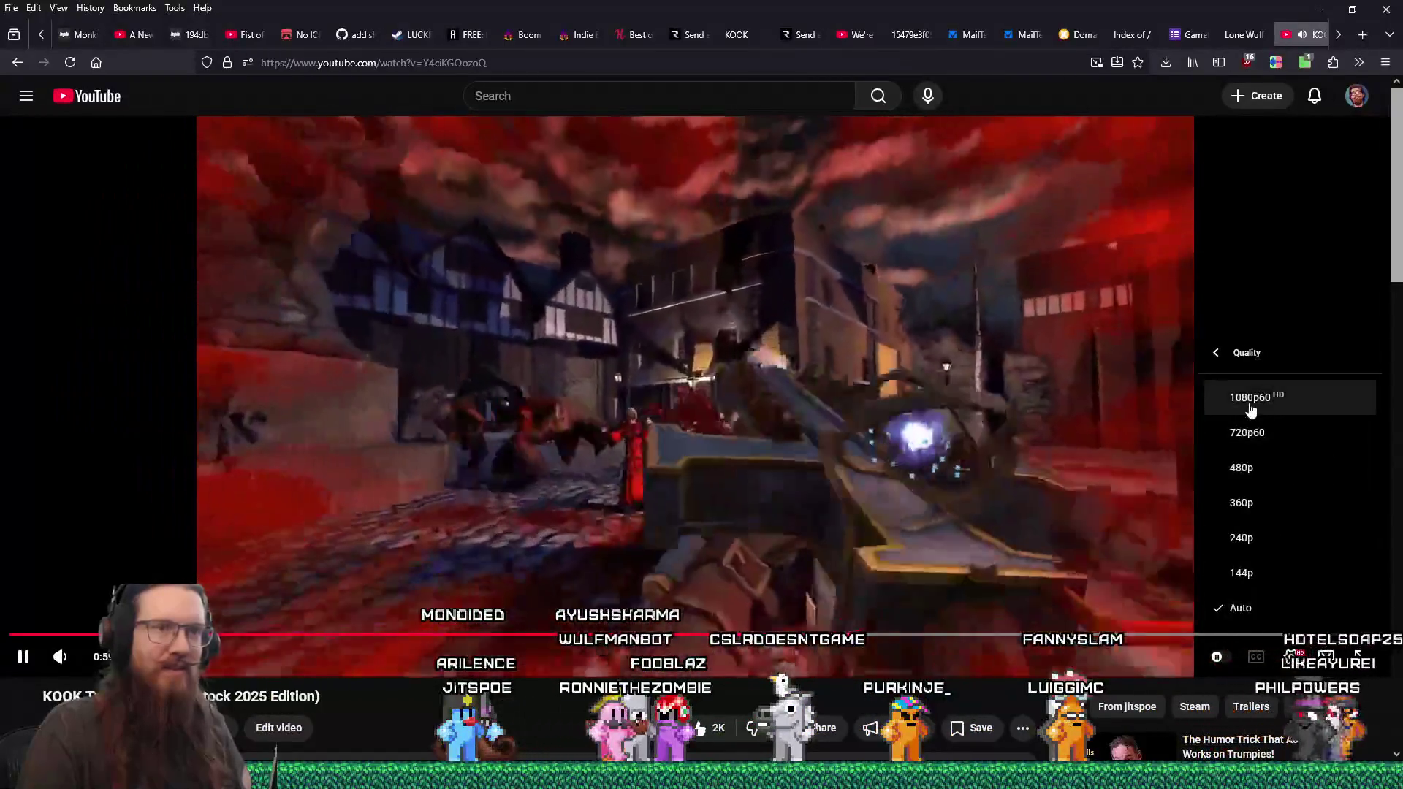
{"action": "left_click", "coordinate": [1251, 402]}
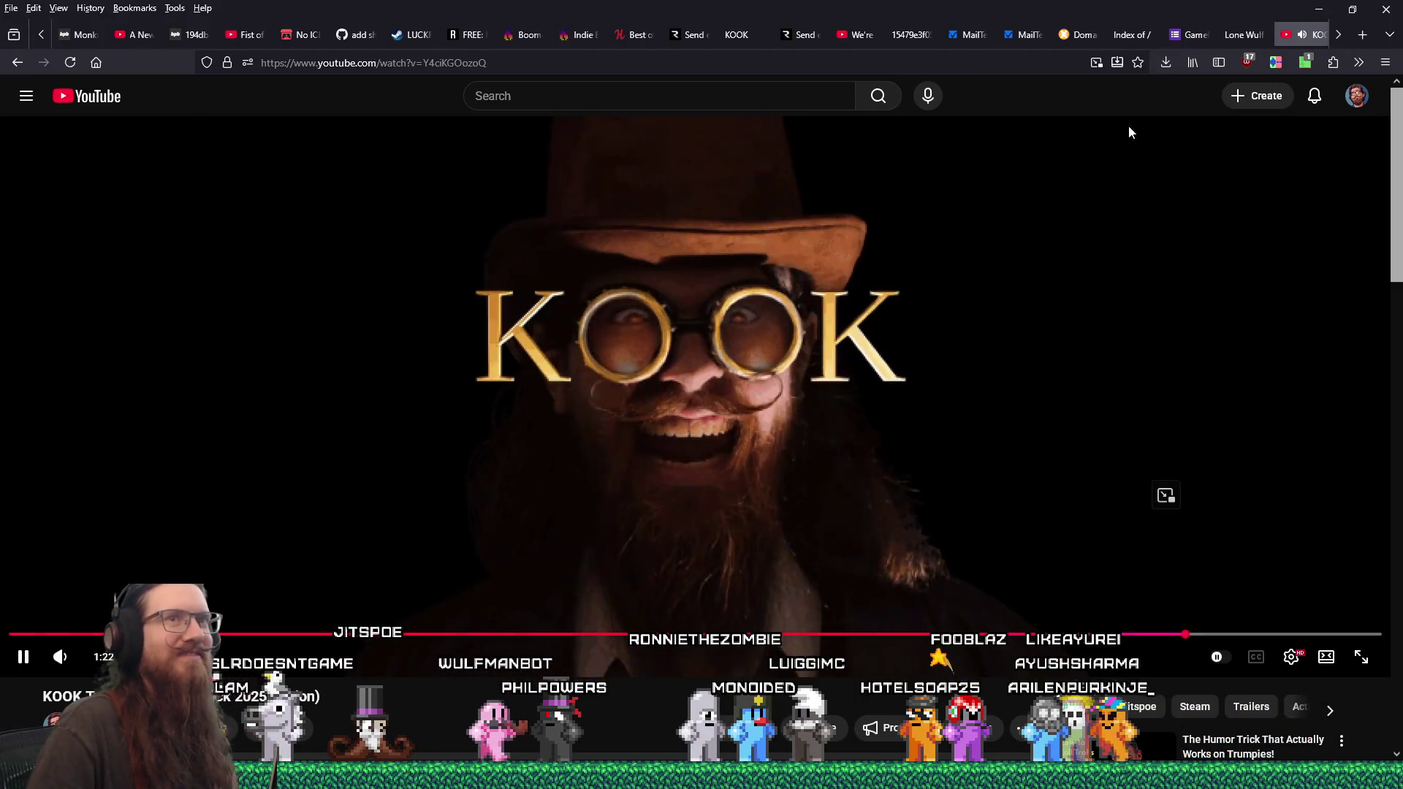
- Paste the KOOK trailer link into the form's Game Footage answer
{"action": "left_click", "coordinate": [1235, 36]}
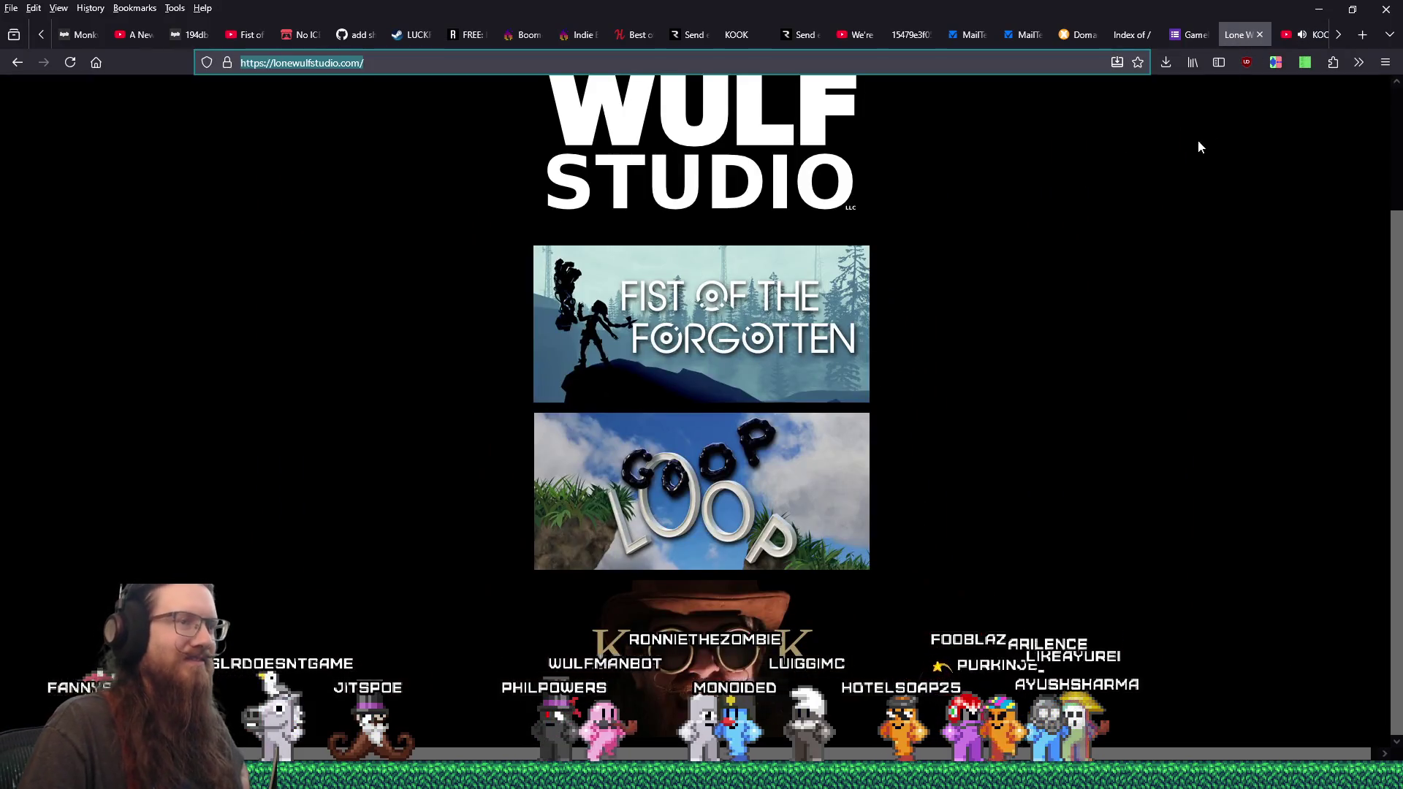
{"action": "left_click", "coordinate": [1192, 37]}
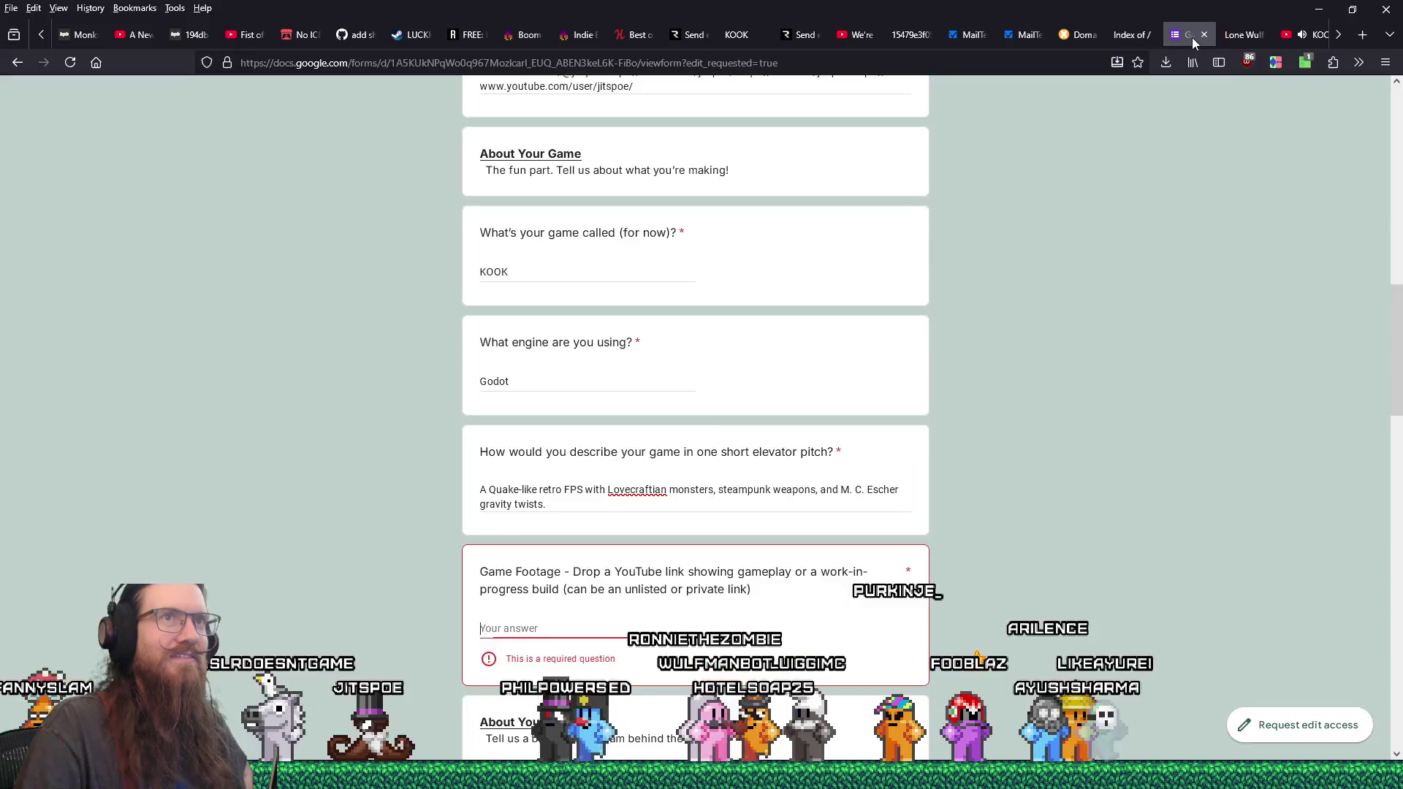
{"action": "right_click", "coordinate": [584, 630]}
{"action": "left_click", "coordinate": [655, 462]}
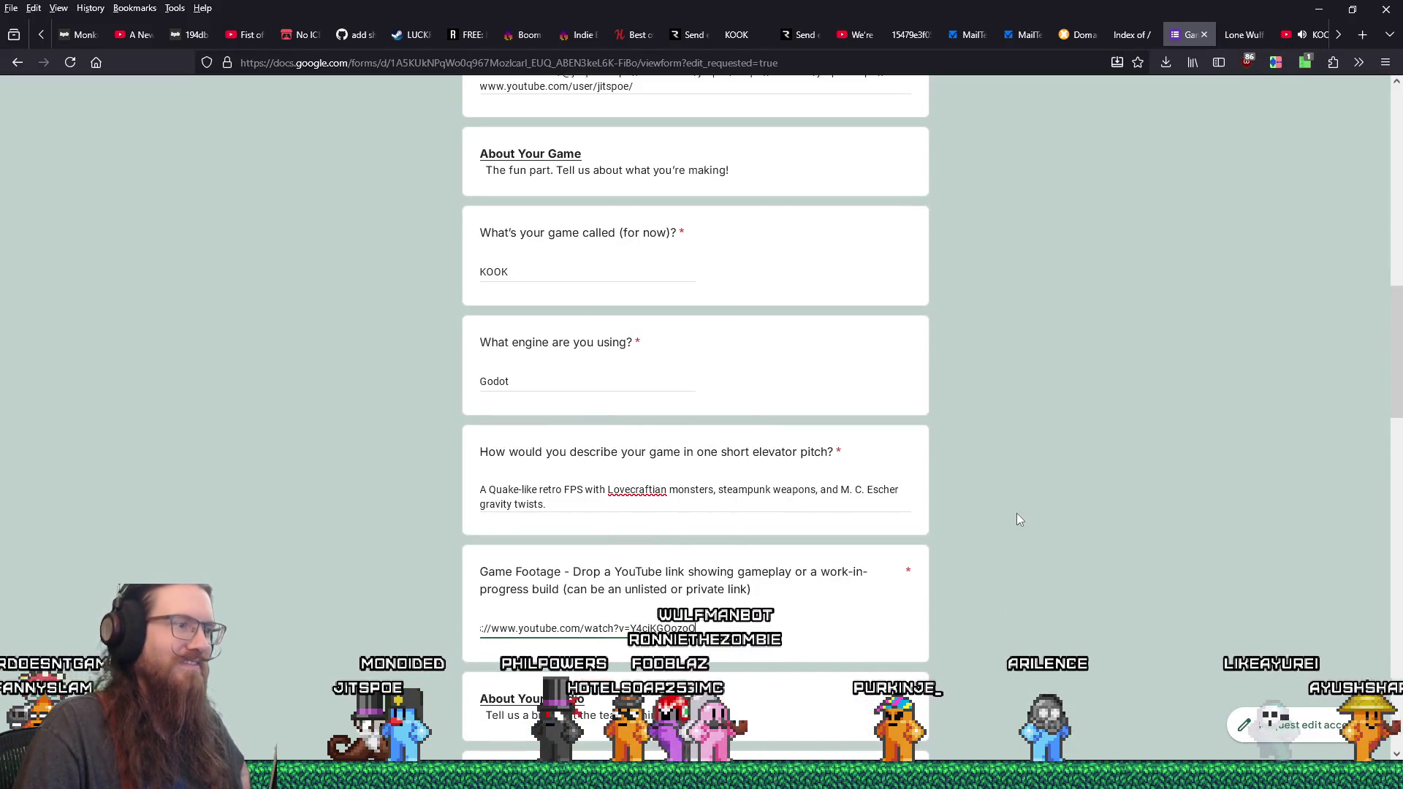
{"action": "scroll", "coordinate": [1017, 516], "scroll_direction": "down", "scroll_amount": 3}
- Enter 'Lone Wulf Studio LLC' as the studio name
{"action": "left_click", "coordinate": [559, 596]}
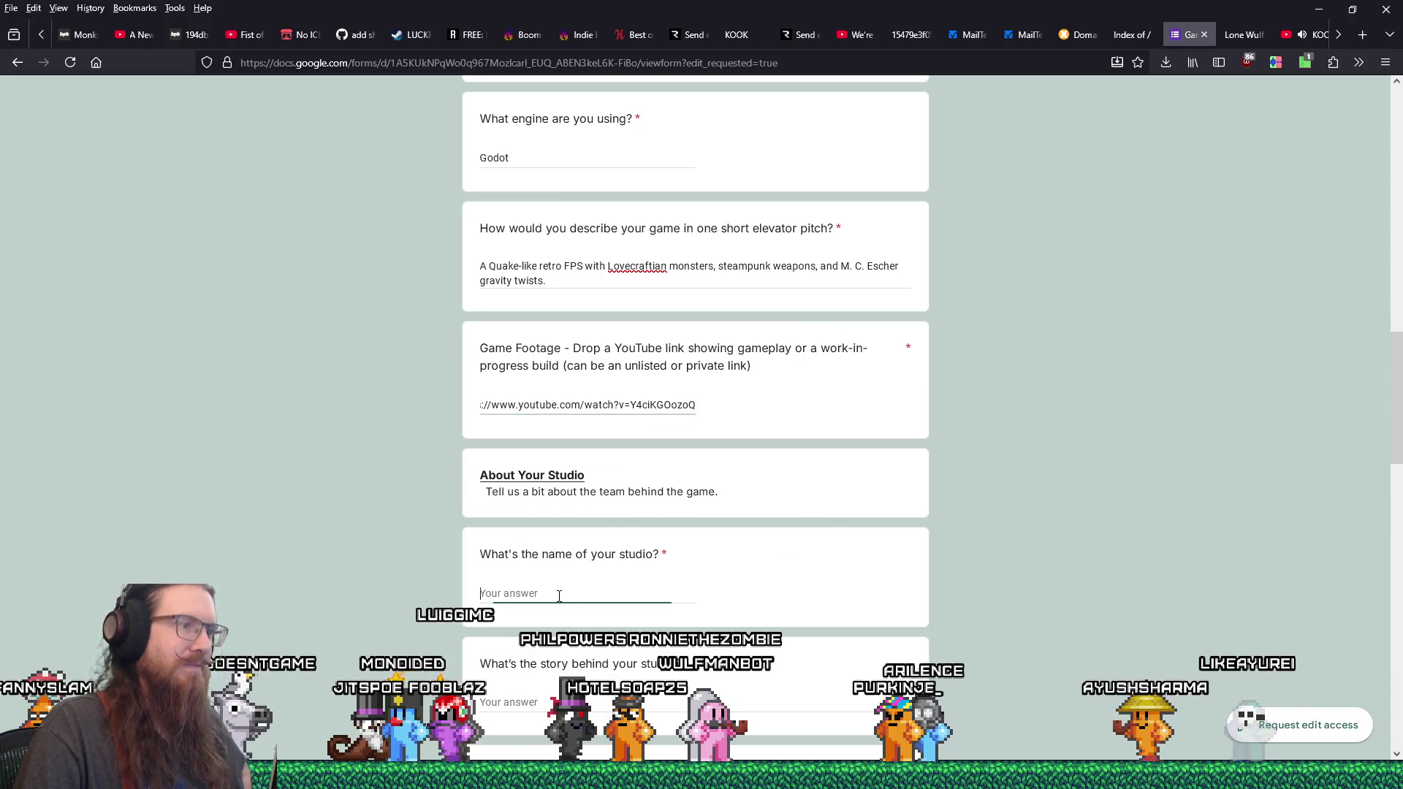
{"action": "type", "text": "Lone "}
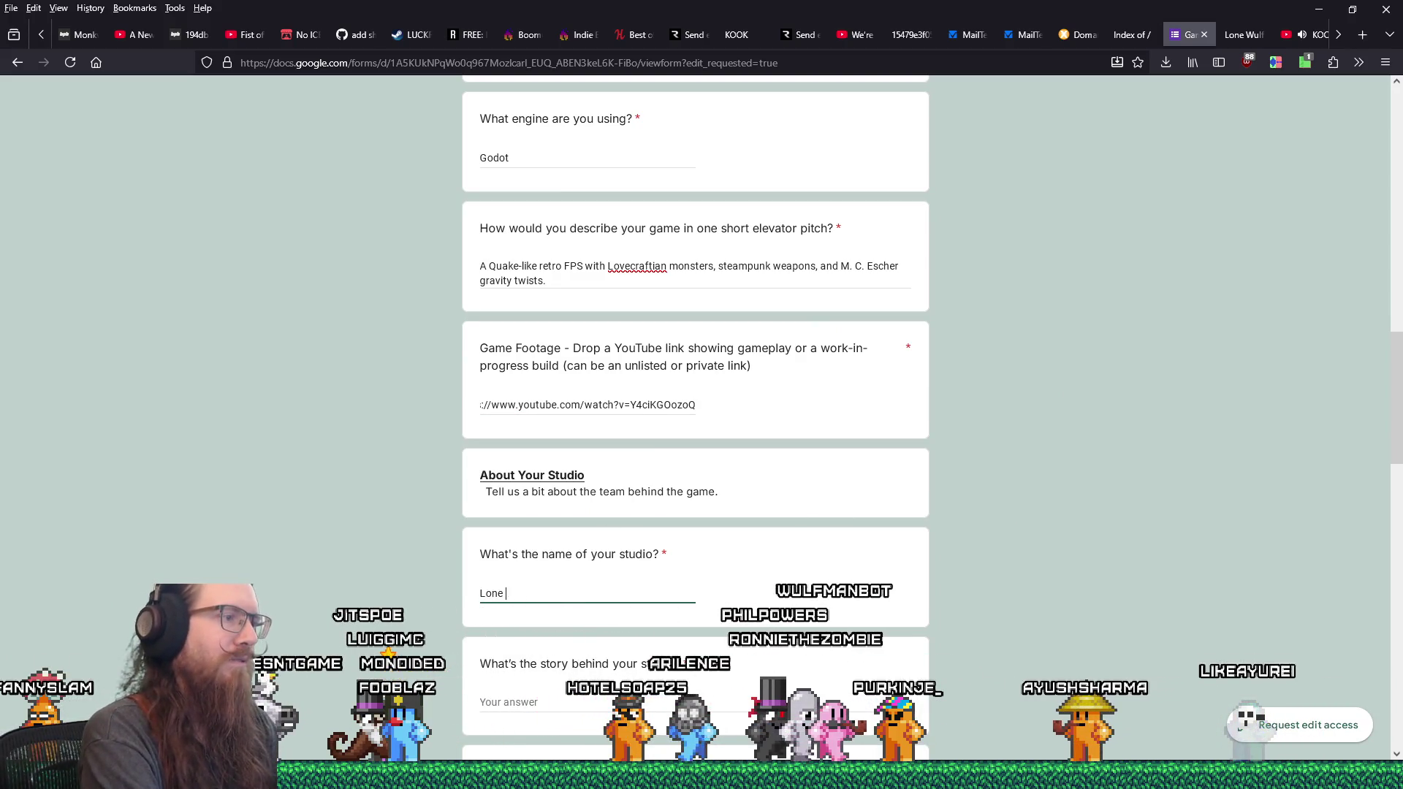
{"action": "type", "text": "Wulf Studio LLC"}
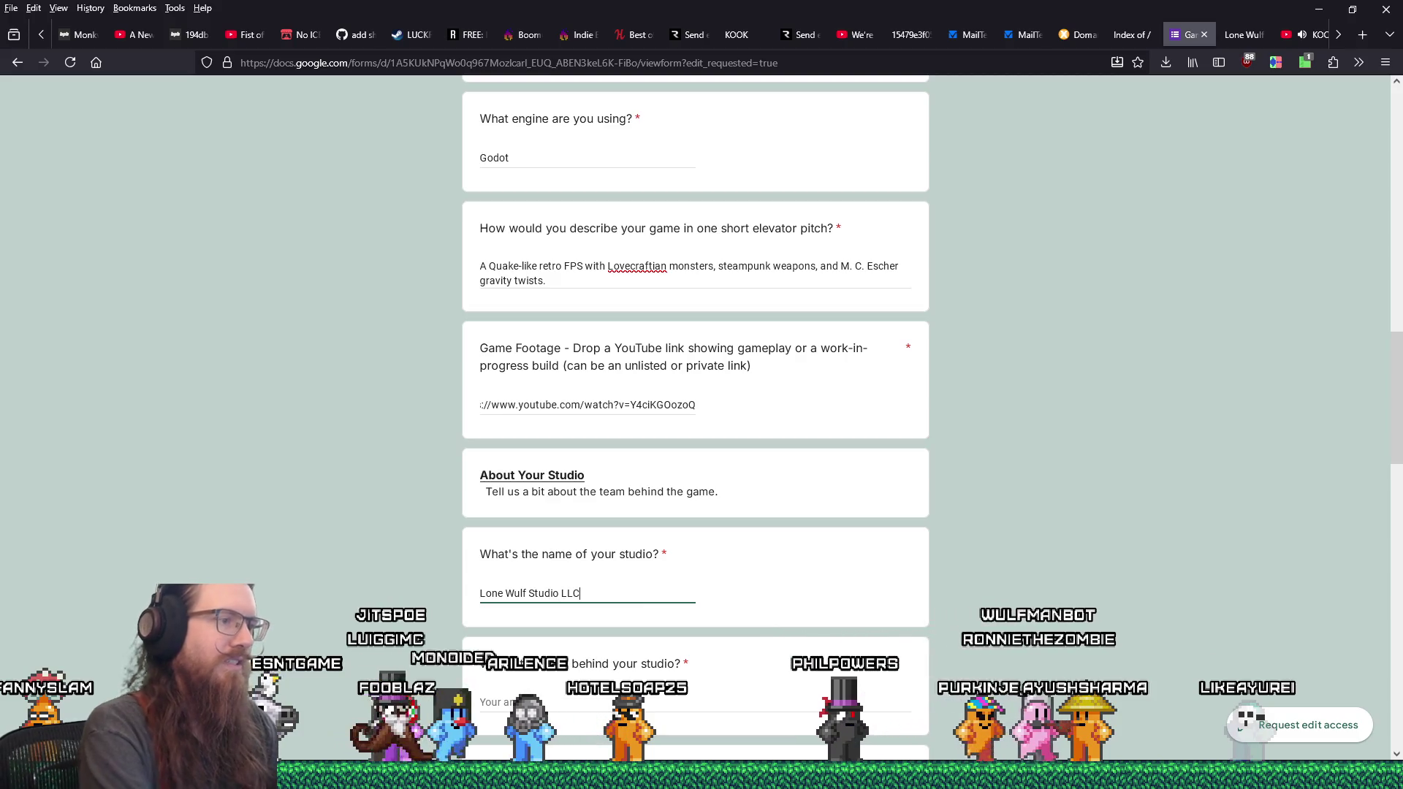
{"action": "left_click", "coordinate": [562, 700]}
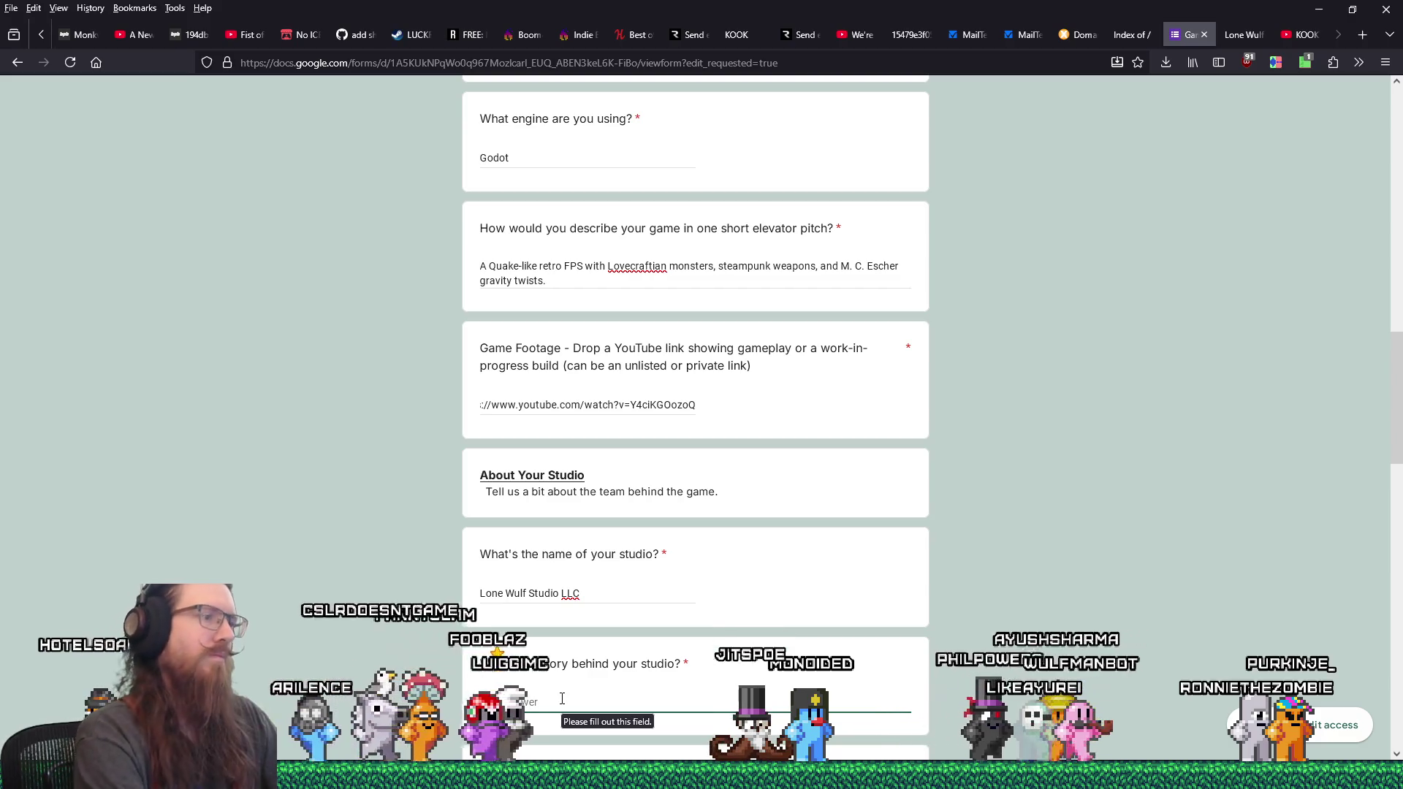
- Write the studio story covering AAA years, Boss Key Productions' shutdown and going independent
{"action": "type", "text": "I worked"}
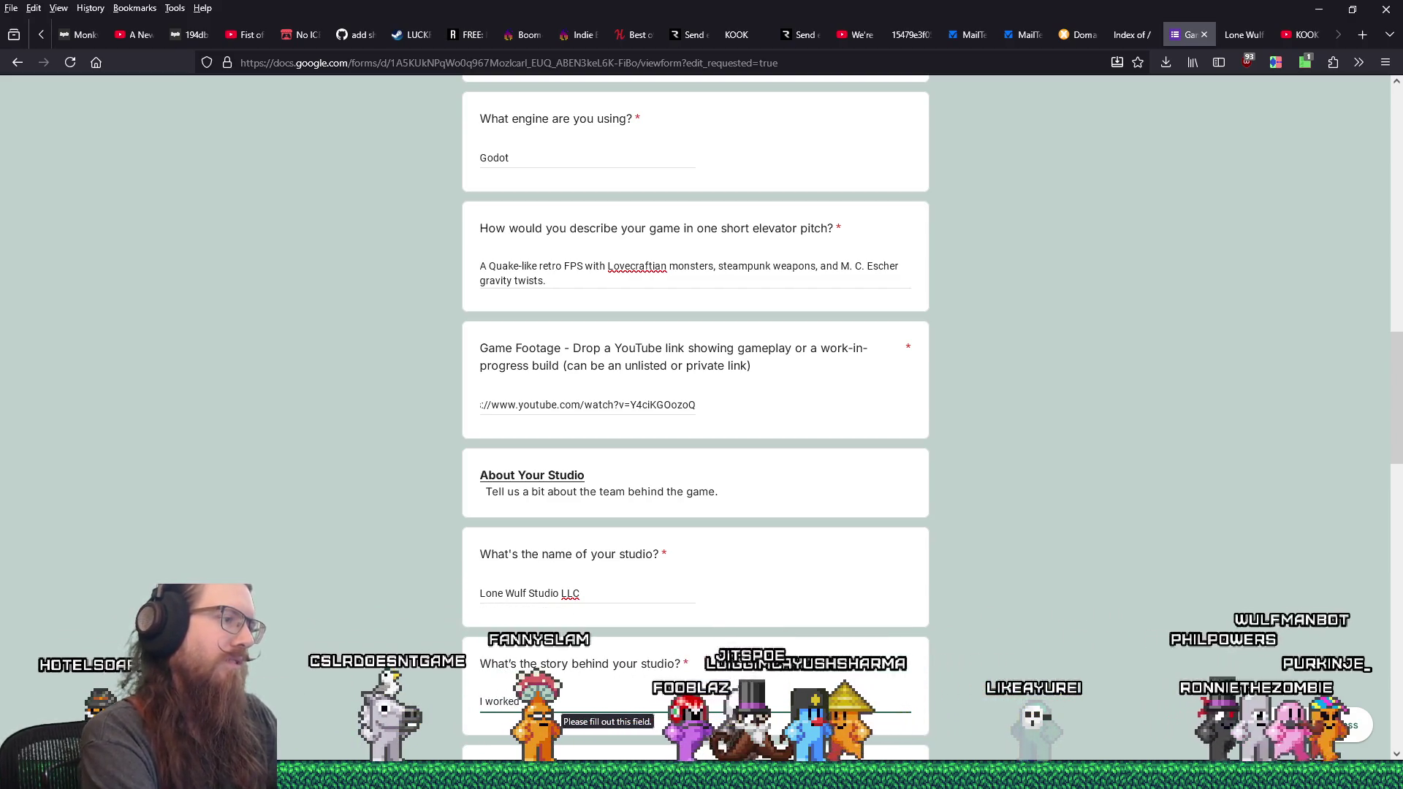
{"action": "type", "text": " in AAA"}
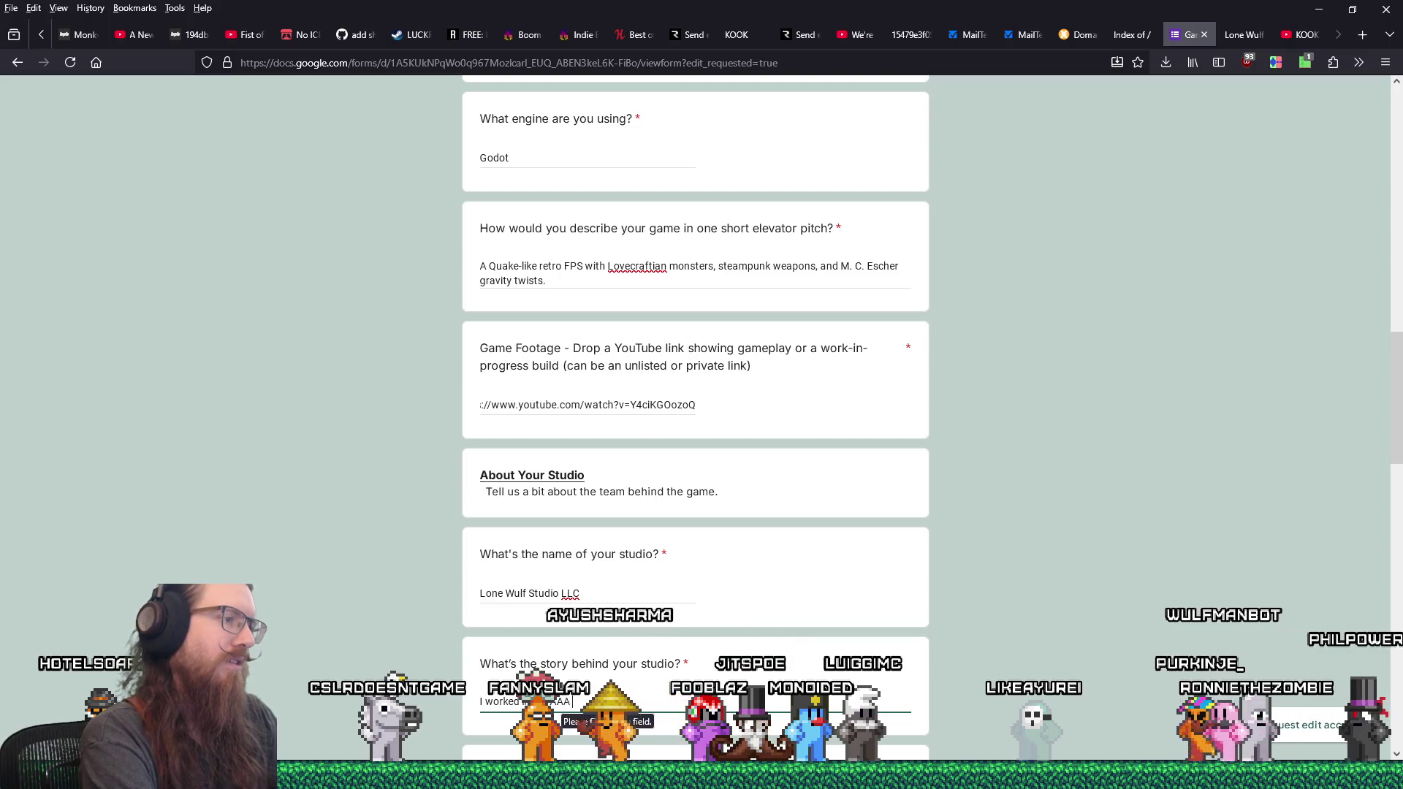
{"action": "type", "text": " industry for about a decade then when Boss Ke"}
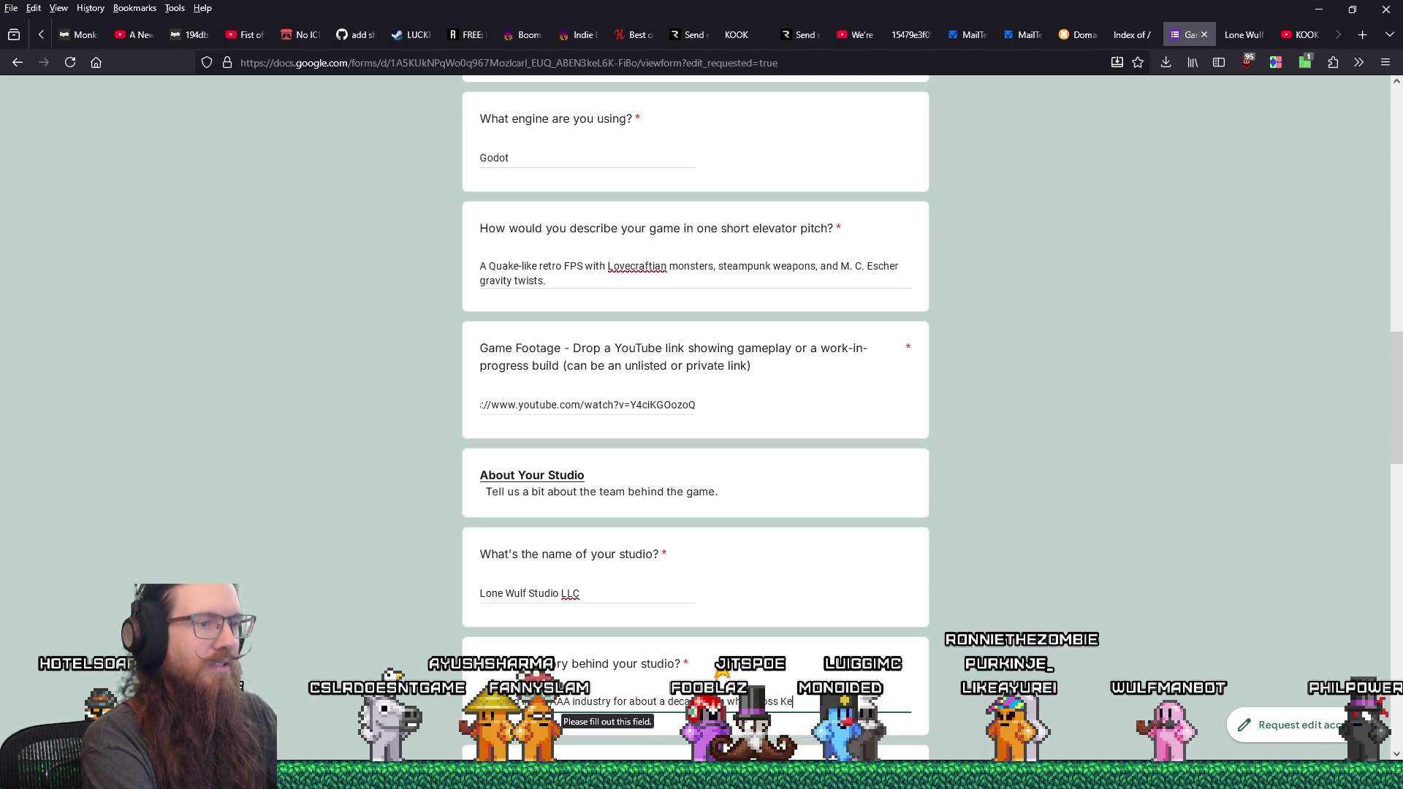
{"action": "type", "text": "y Productions shut "}
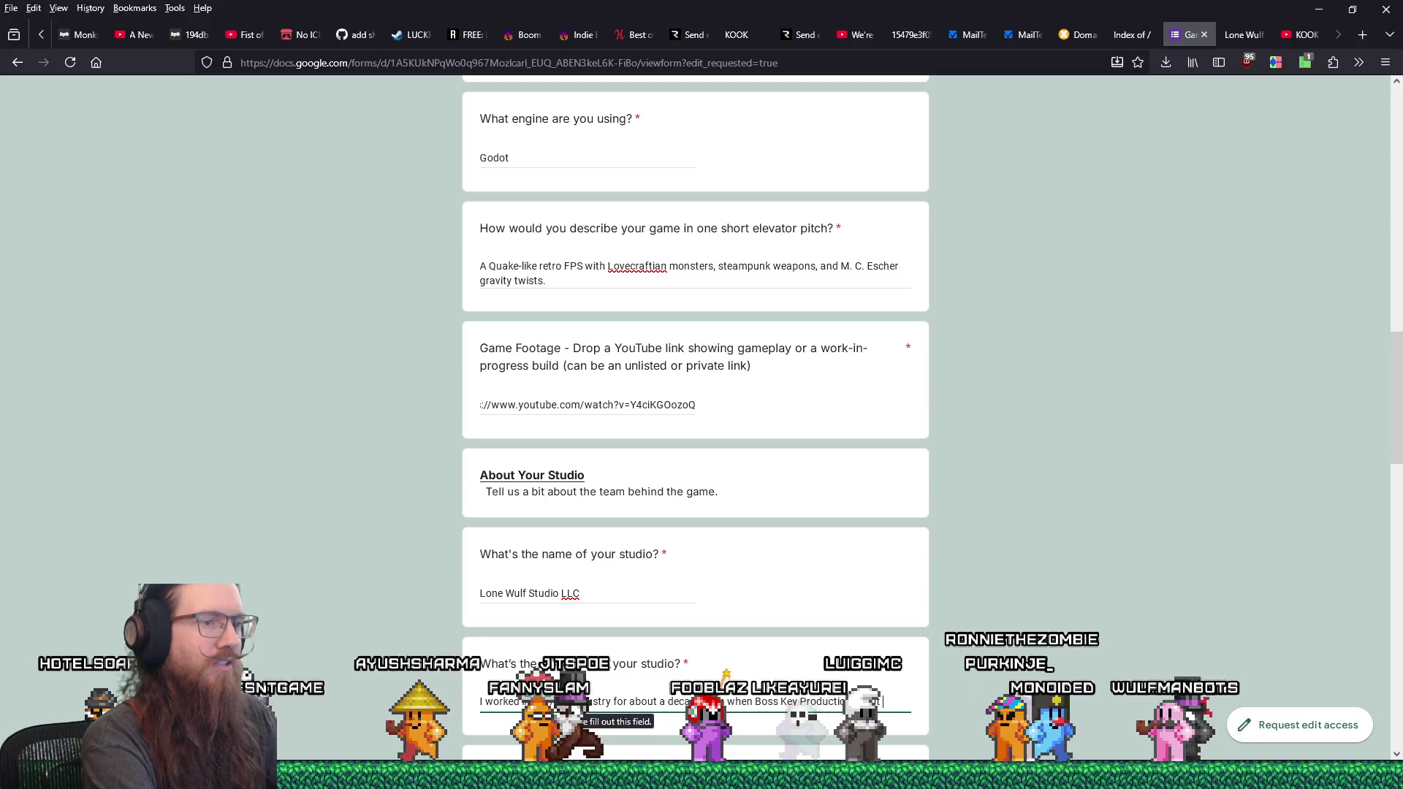
{"action": "type", "text": "down, I decided"}
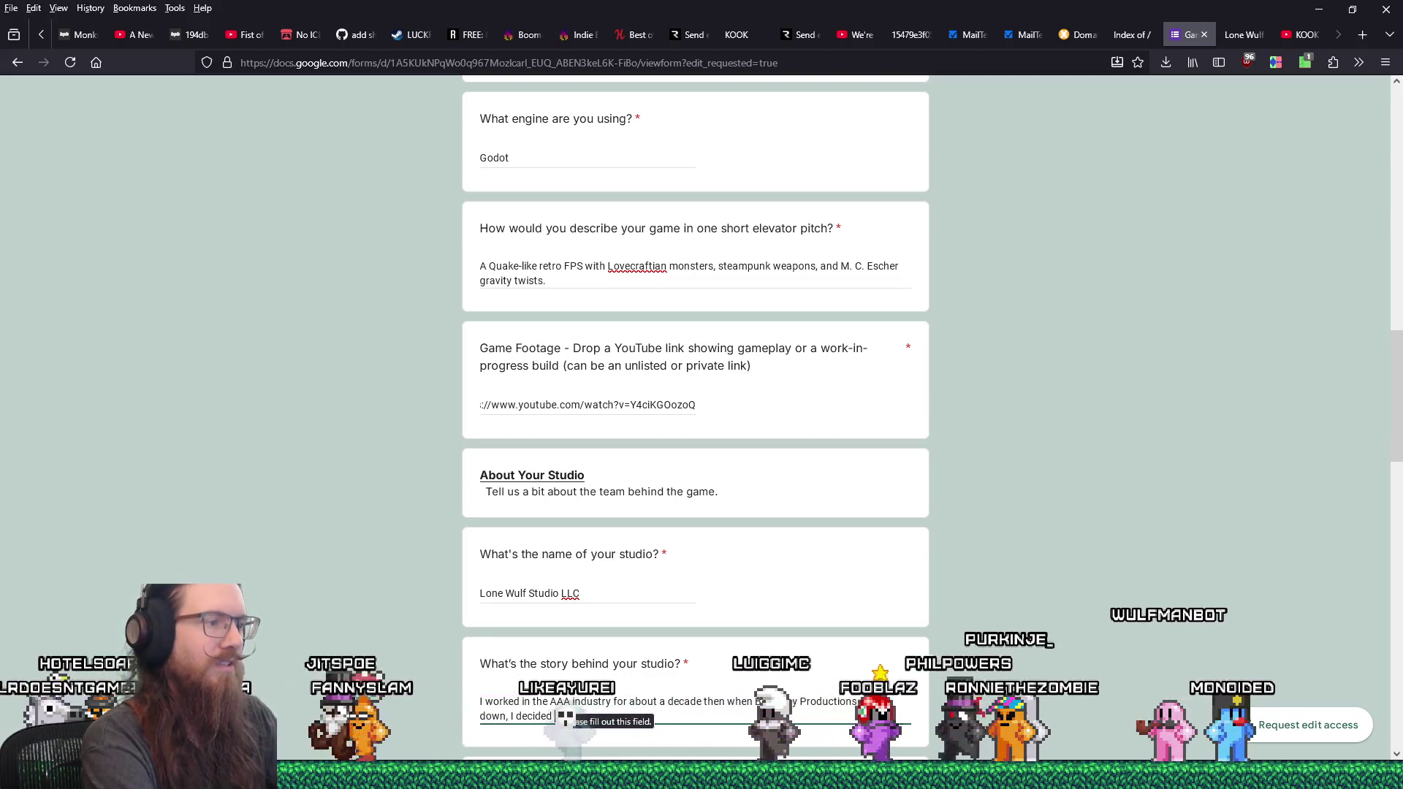
{"action": "type", "text": " to go ind"}
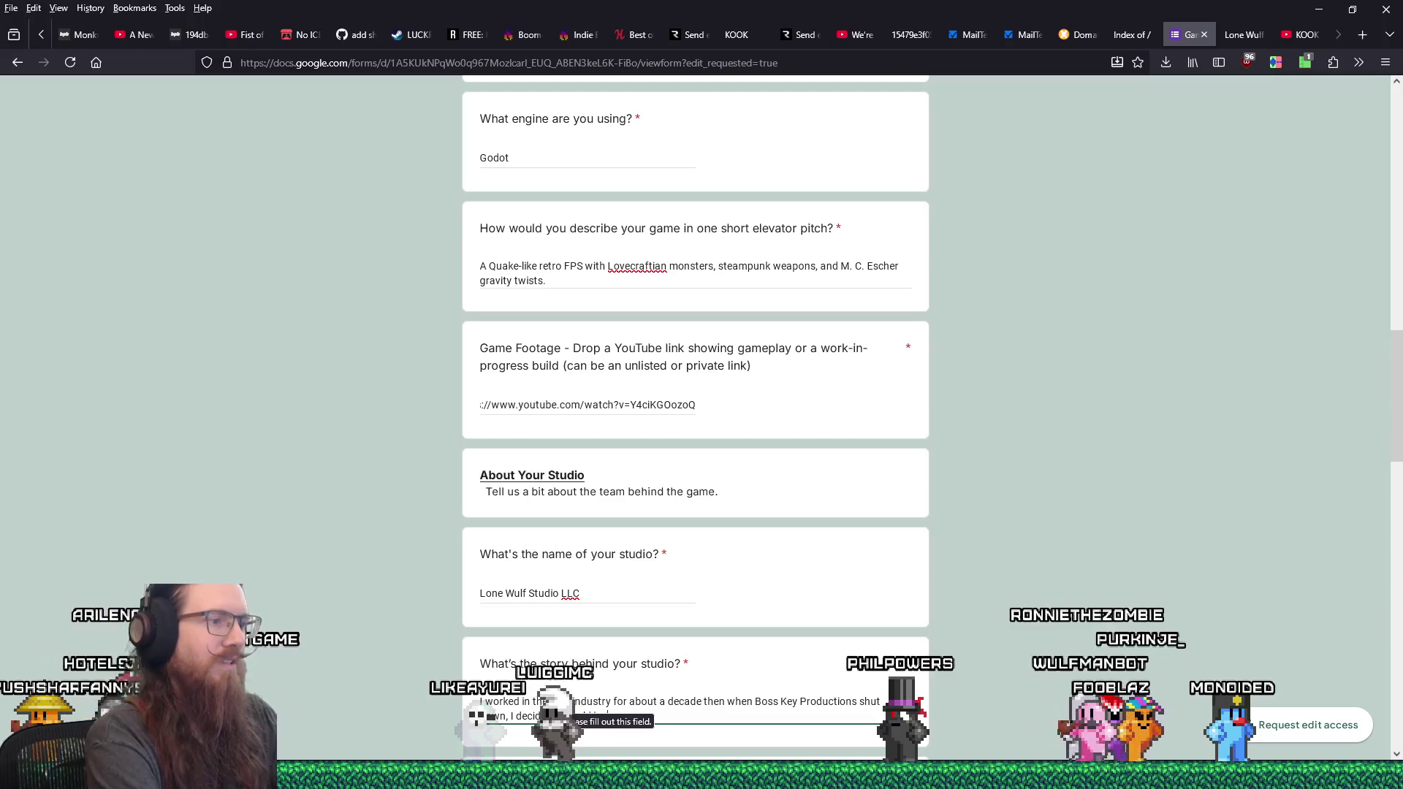
{"action": "type", "text": " would be a go"}
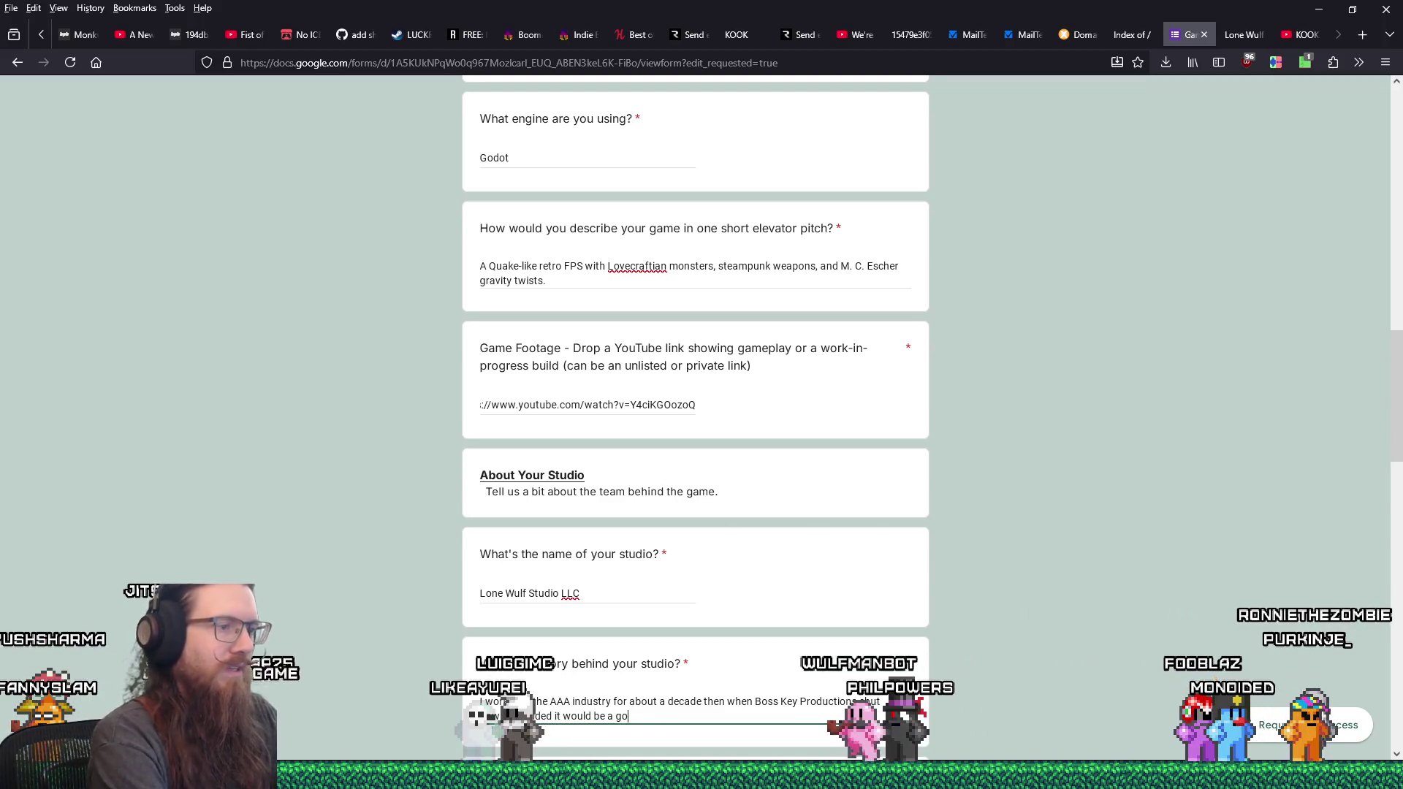
{"action": "type", "text": "od time to go out and"}
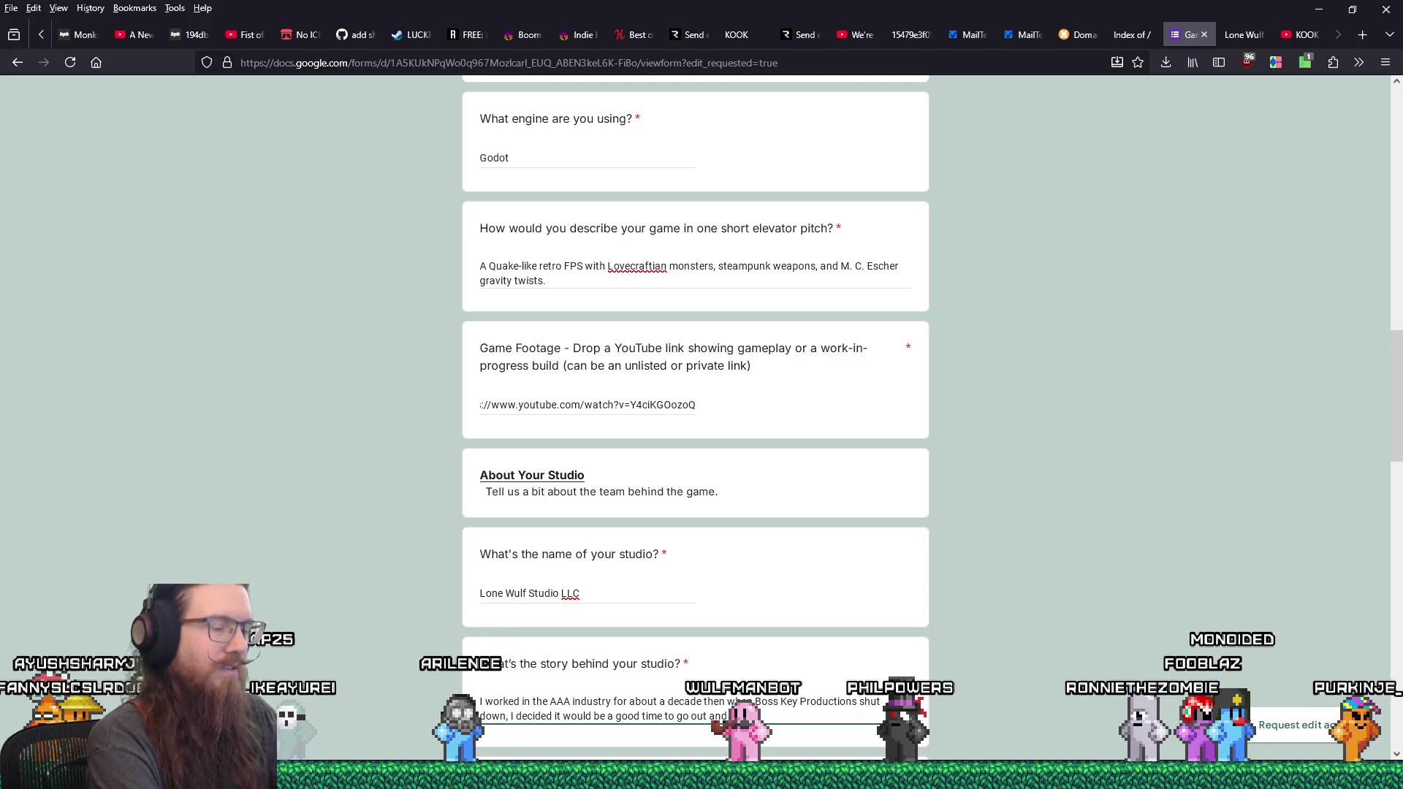
{"action": "type", "text": "own "}
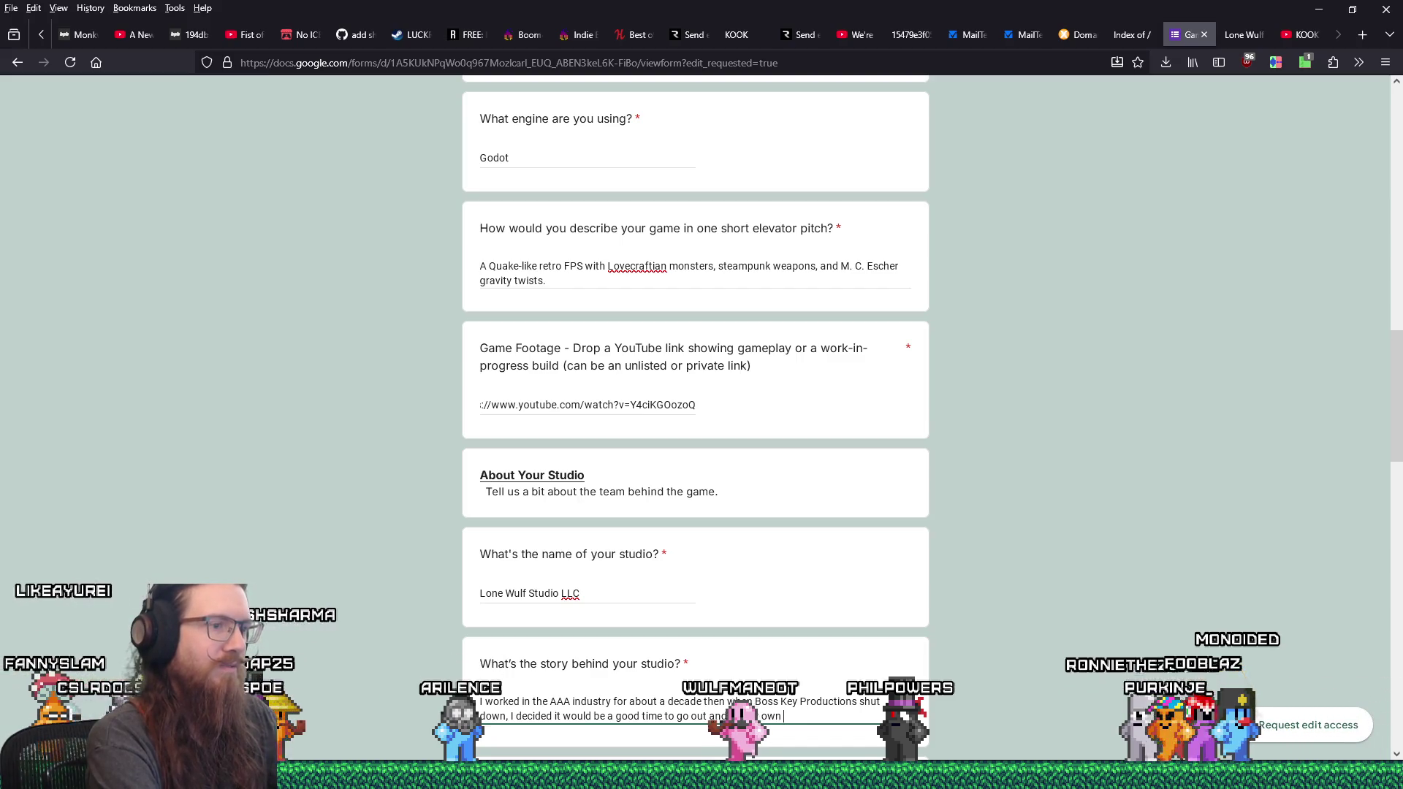
{"action": "type", "text": "thing.  Sinc"}
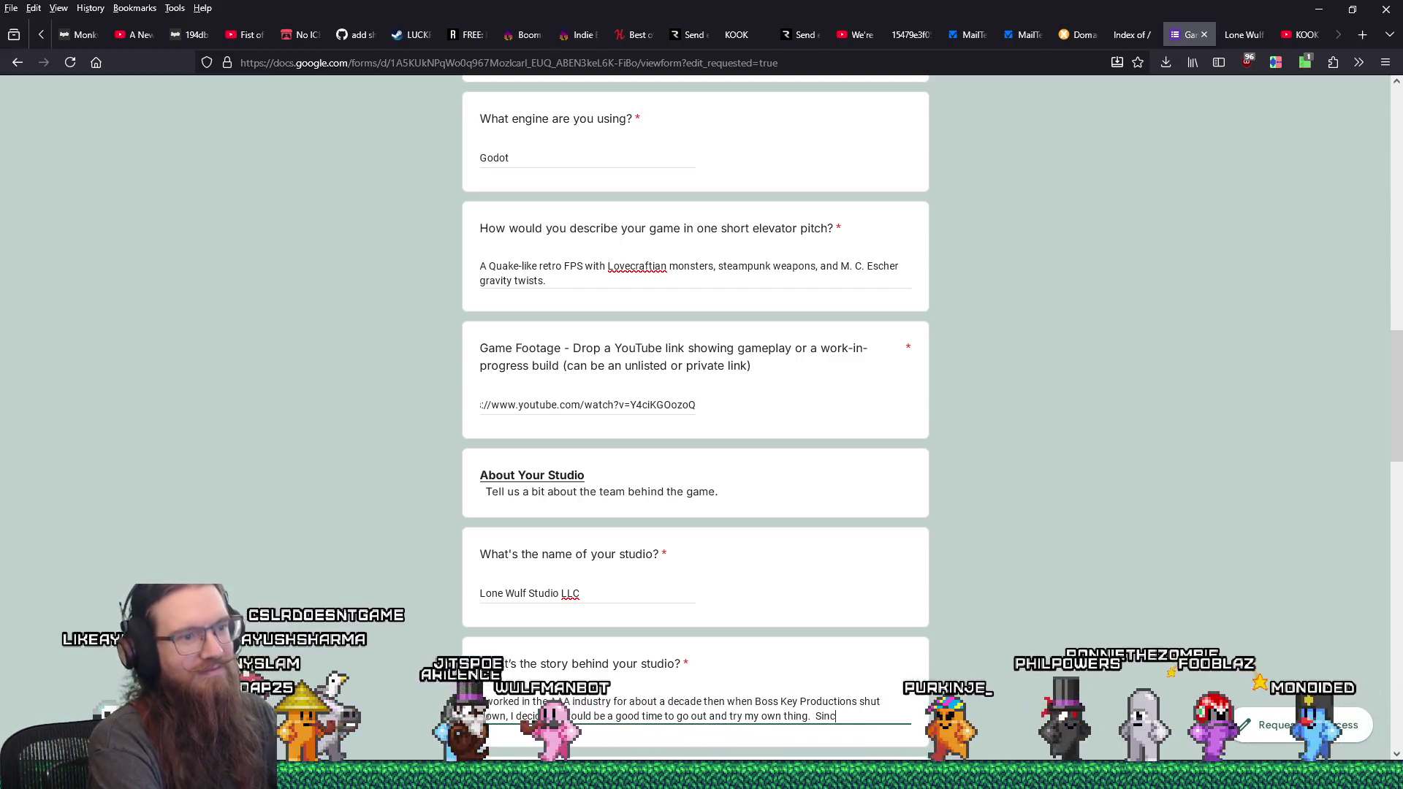
{"action": "type", "text": "e my last name is Wulf I thought Lone Wu"}
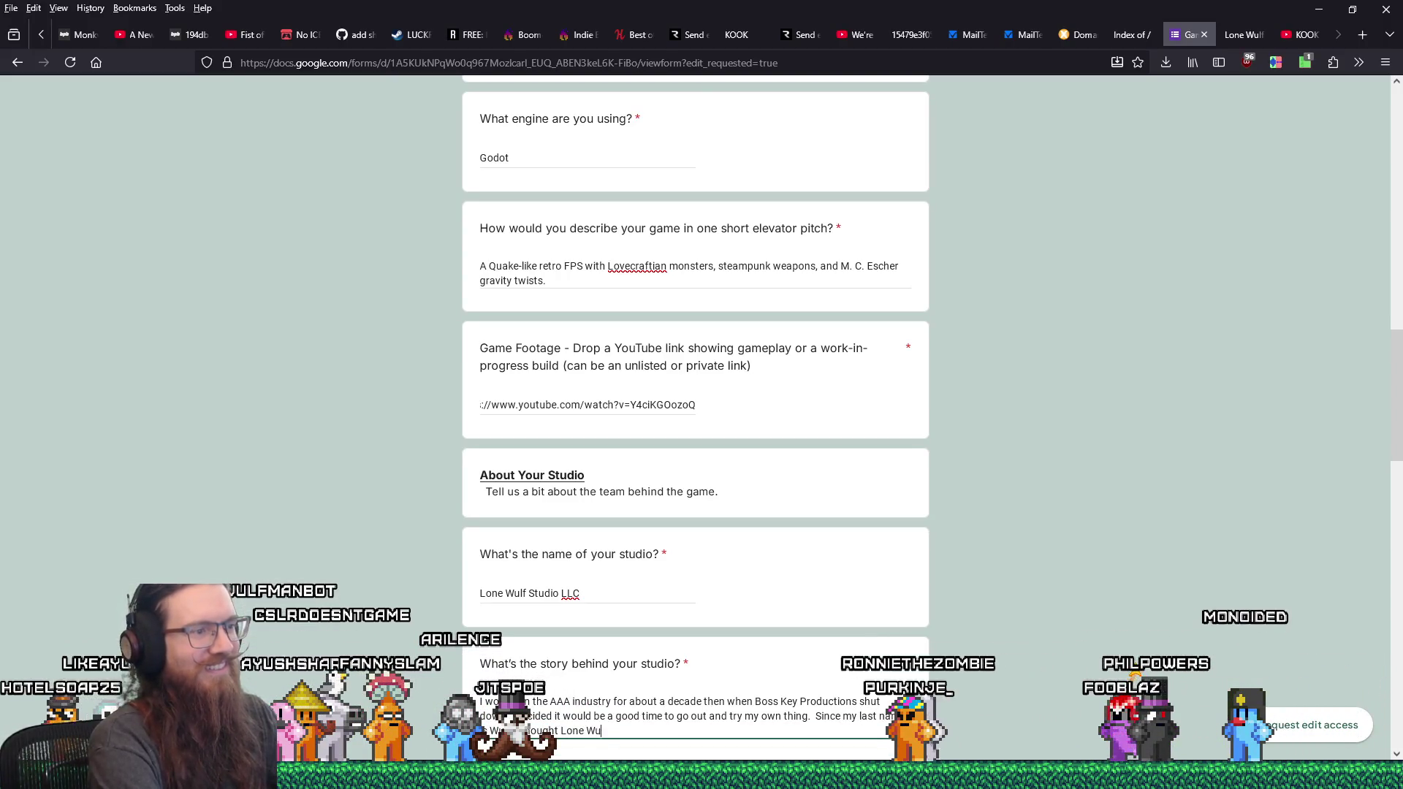
{"action": "type", "text": "lf sT"}
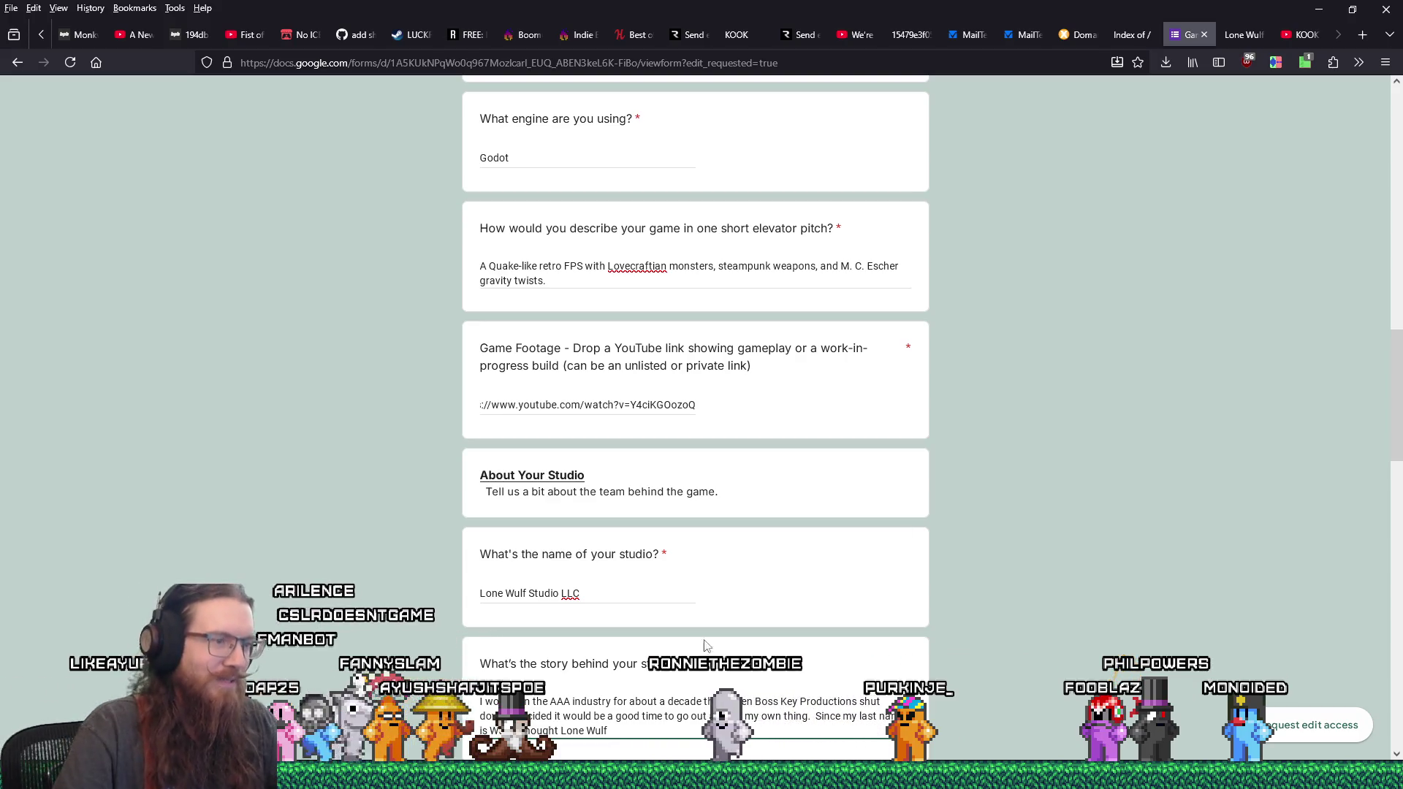
- Insert 'and I'm a solo' mid-sentence and end the story with 'was a fitting name.'
{"action": "left_click", "coordinate": [512, 731]}
{"action": "type", "text": "and I'm a so"}
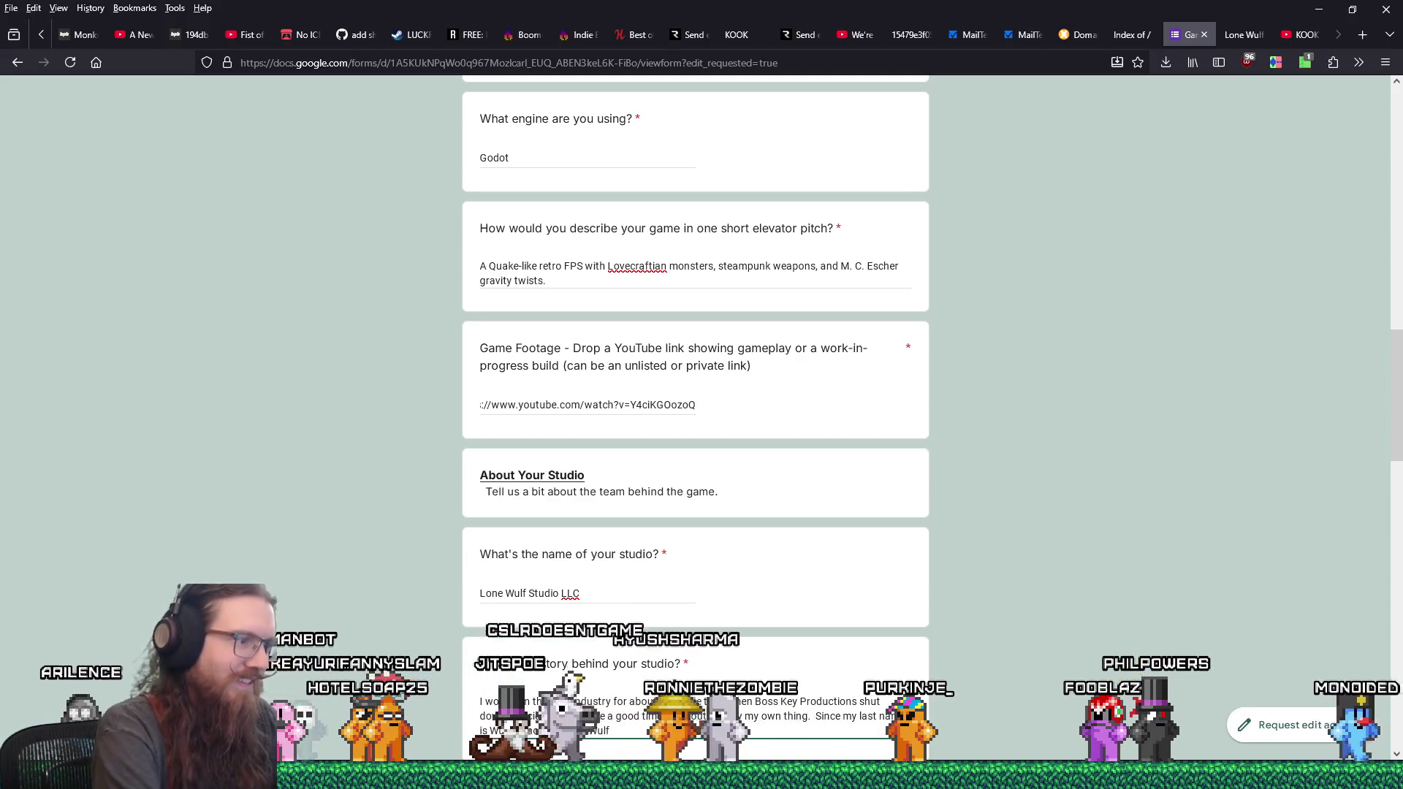
{"action": "type", "text": "lo"}
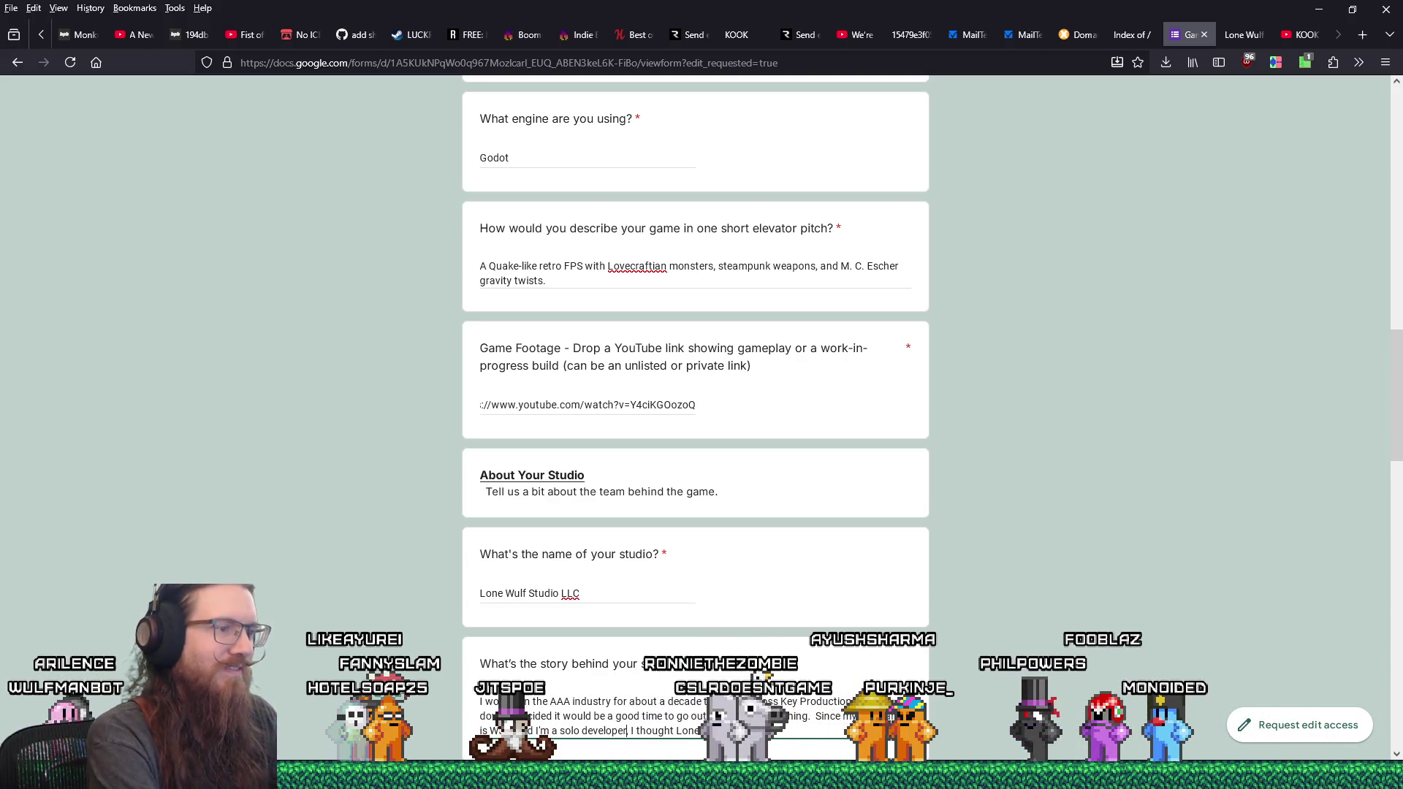
{"action": "type", "text": ","}
{"action": "left_click", "coordinate": [756, 731]}
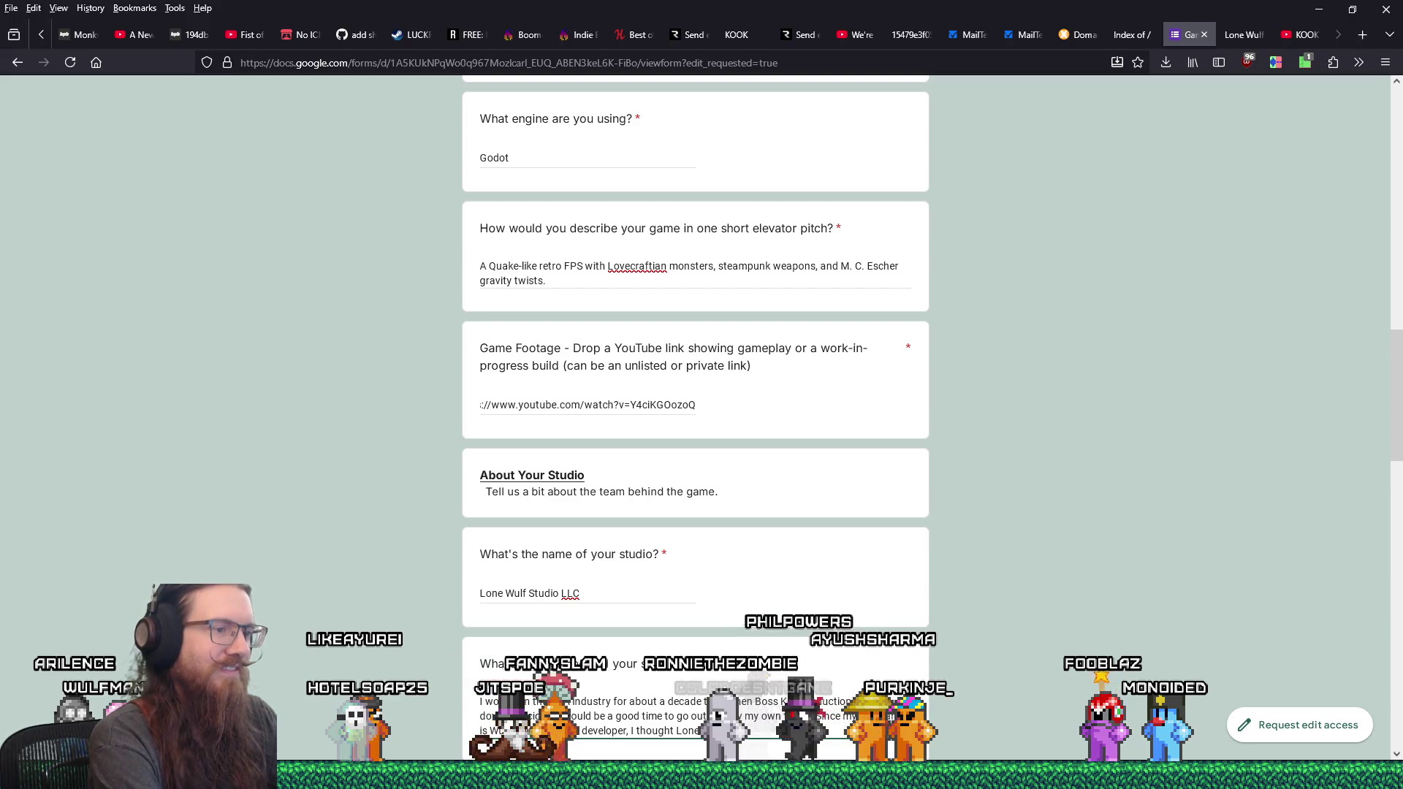
{"action": "type", "text": "was a fitting name"}
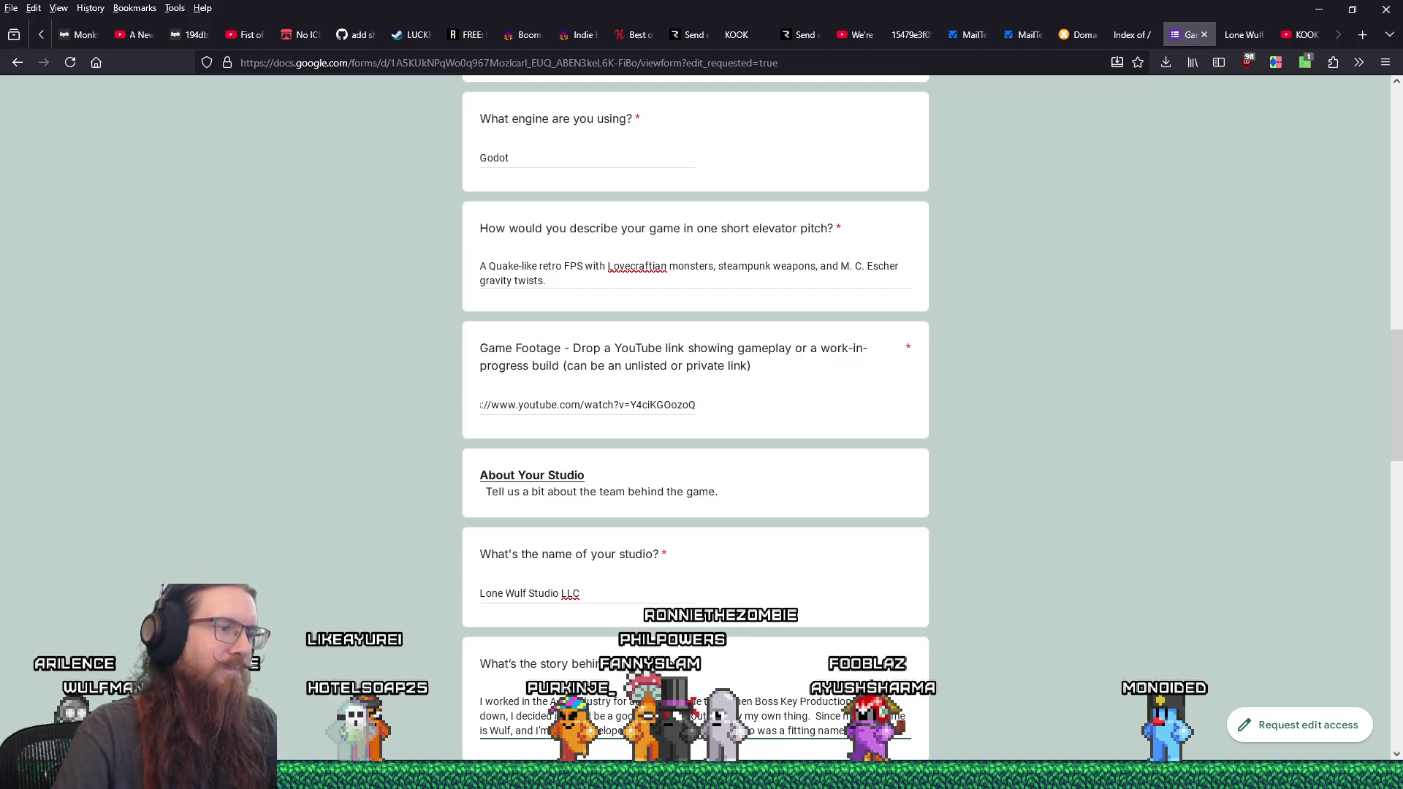
{"action": "scroll", "coordinate": [1023, 565], "scroll_direction": "down", "scroll_amount": 3}
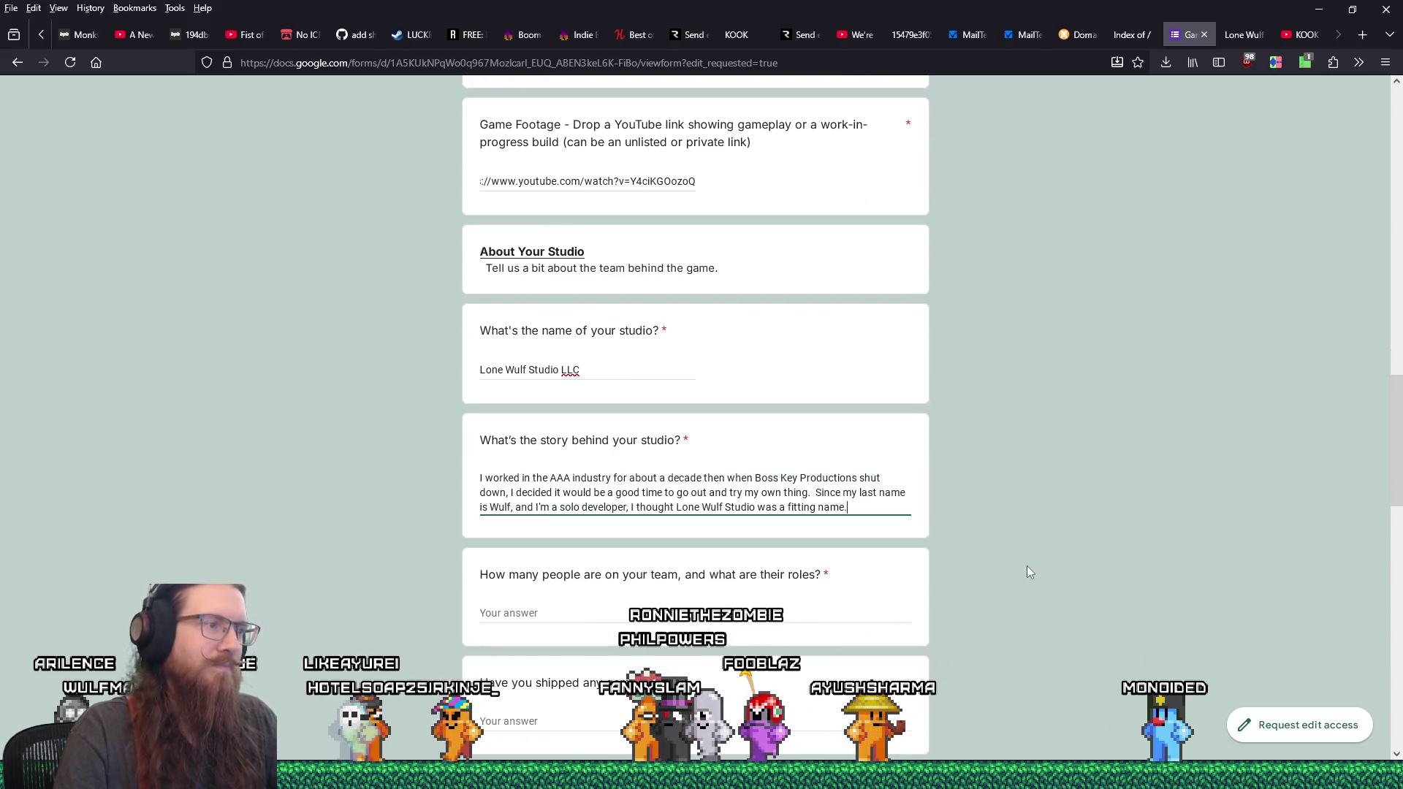
- Describe the team as 1 doer-of-all-the-things plus occasional contractors for music, textures and concept art
{"action": "left_click", "coordinate": [730, 612]}
{"action": "type", "text": "1 + occ"}
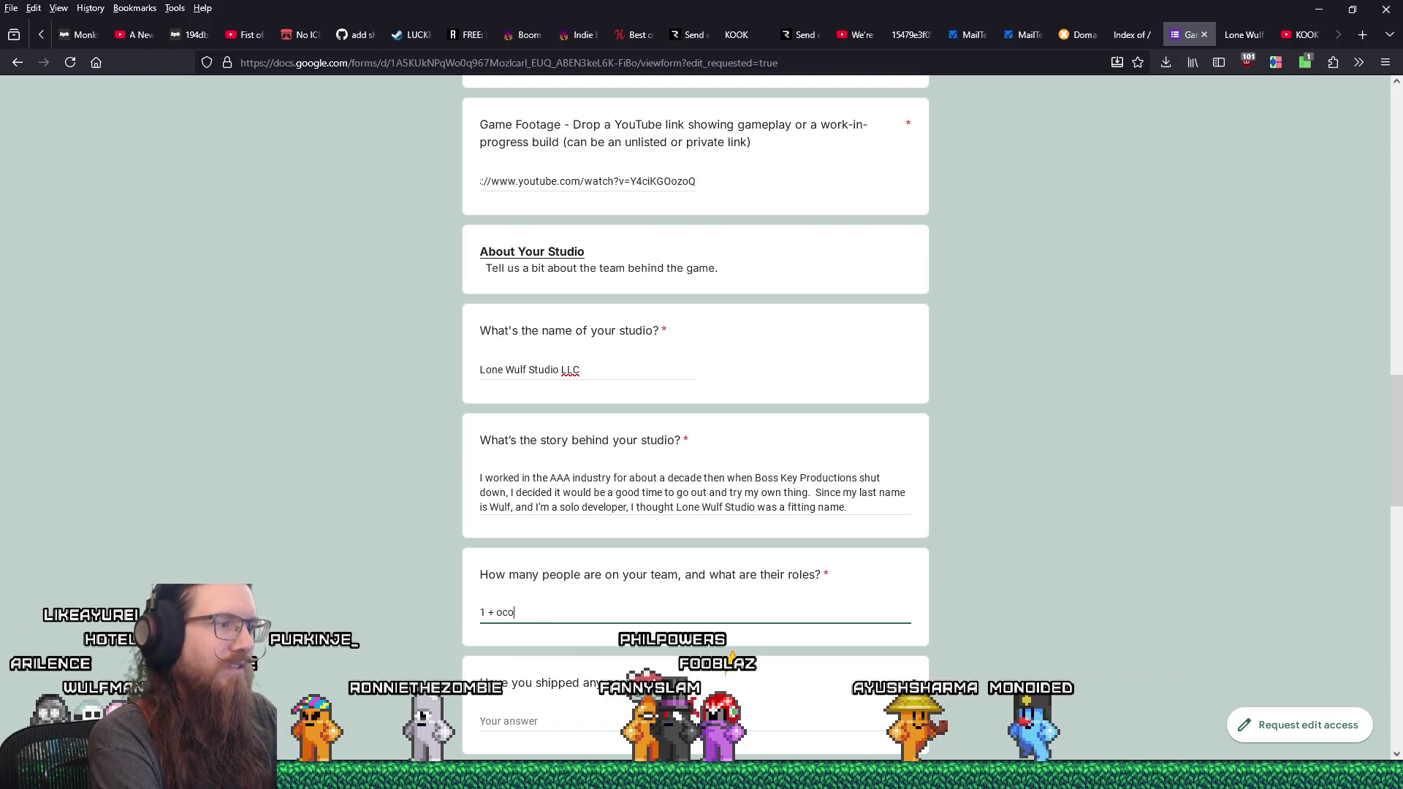
{"action": "key", "text": "BackSpace"}
{"action": "type", "text": "casional"}
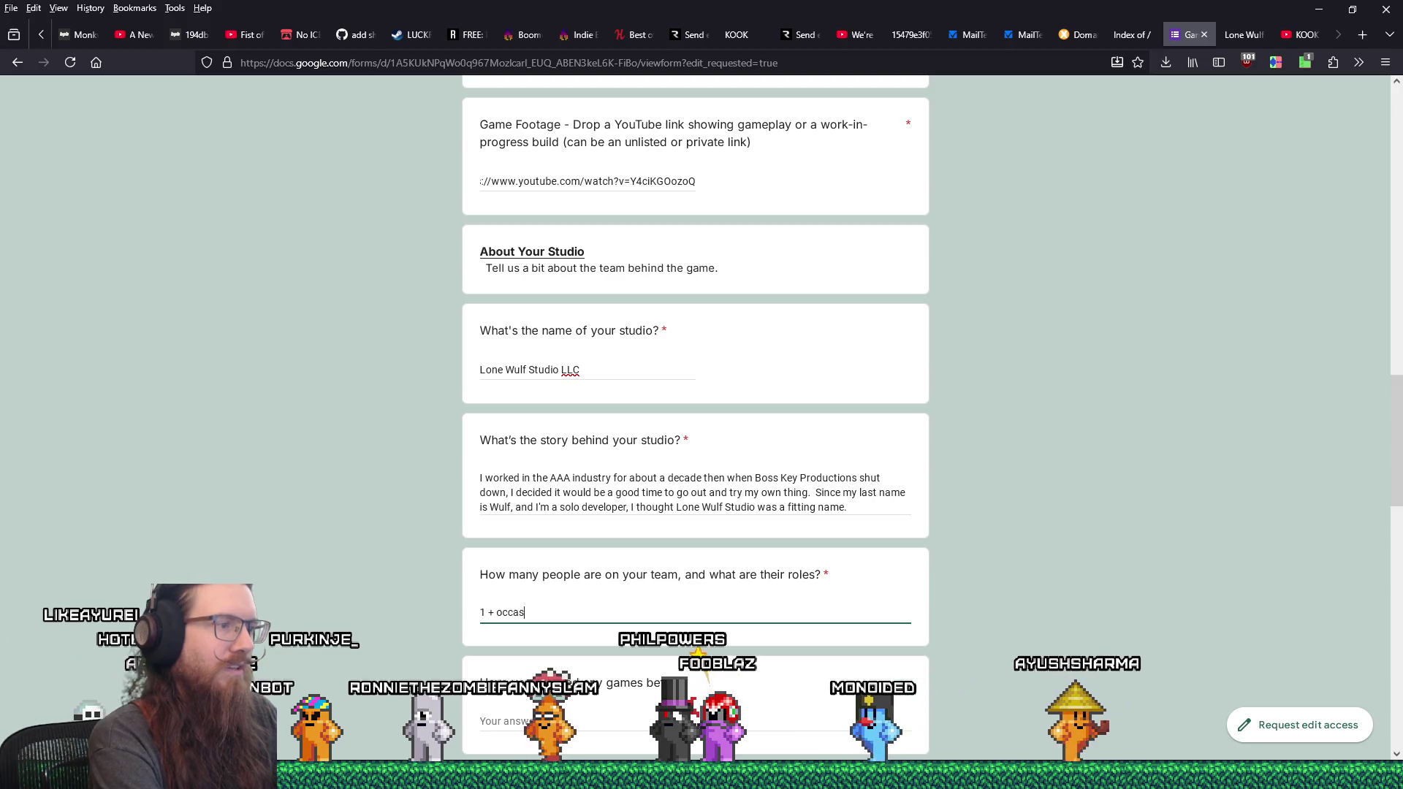
{"action": "type", "text": " contractors."}
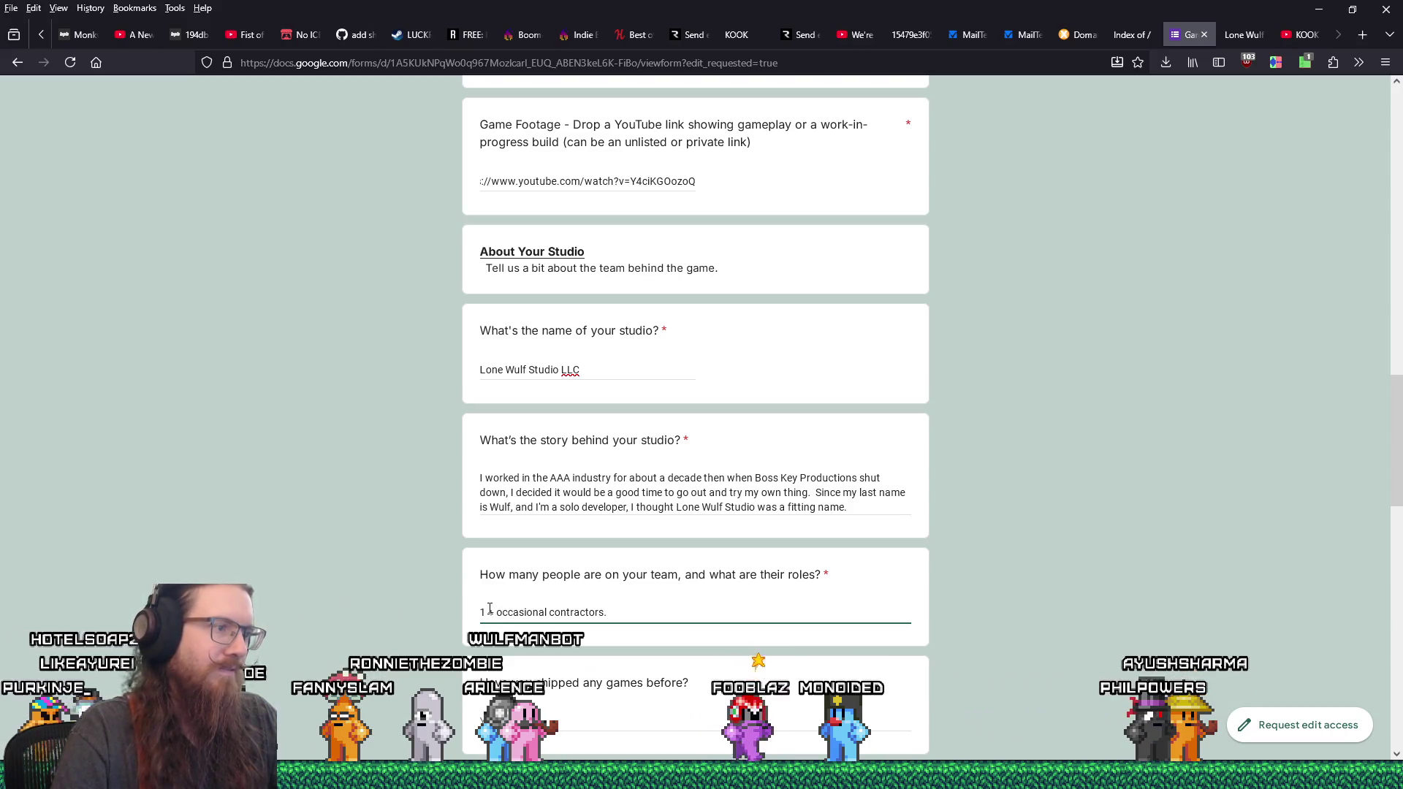
{"action": "type", "text": "(do"}
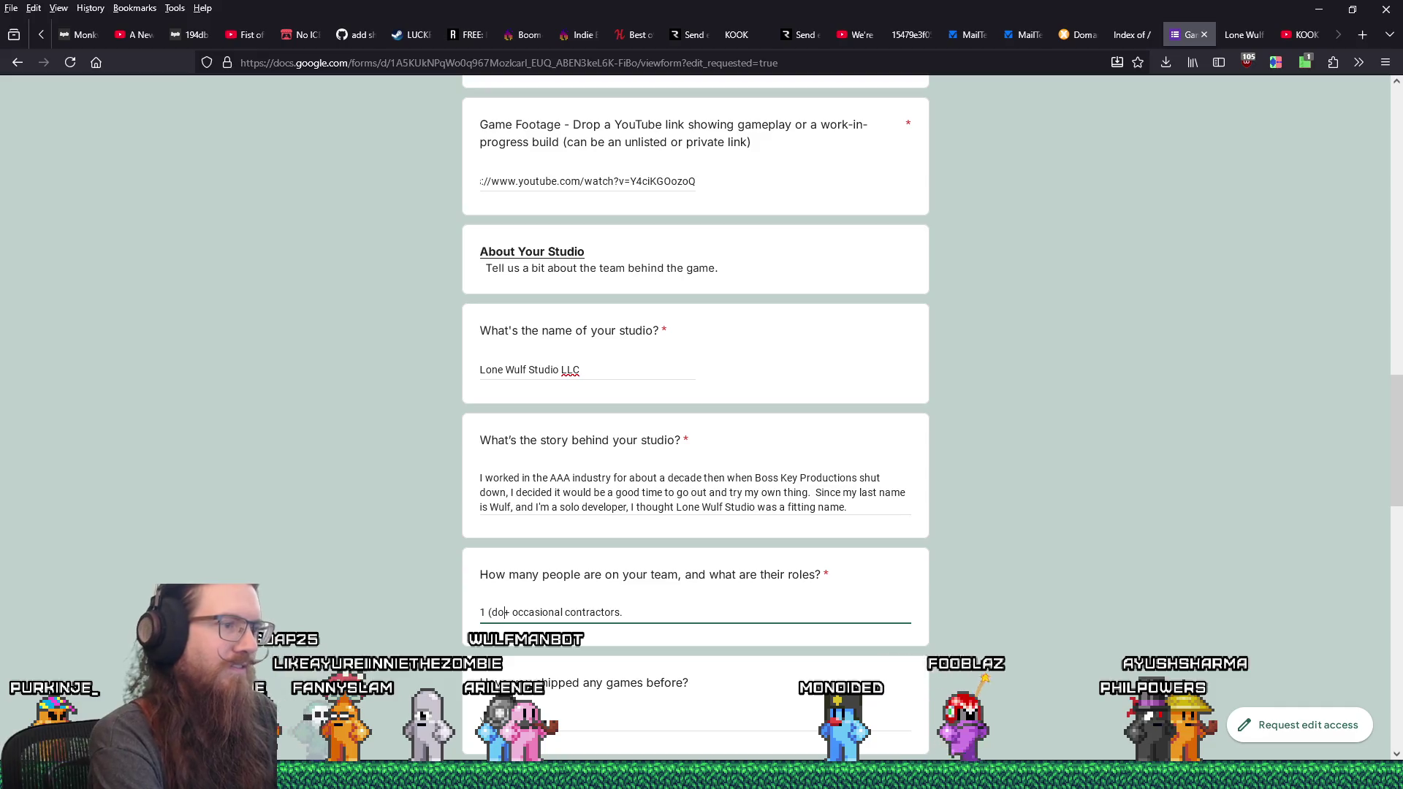
{"action": "type", "text": "er-of-all-the-things"}
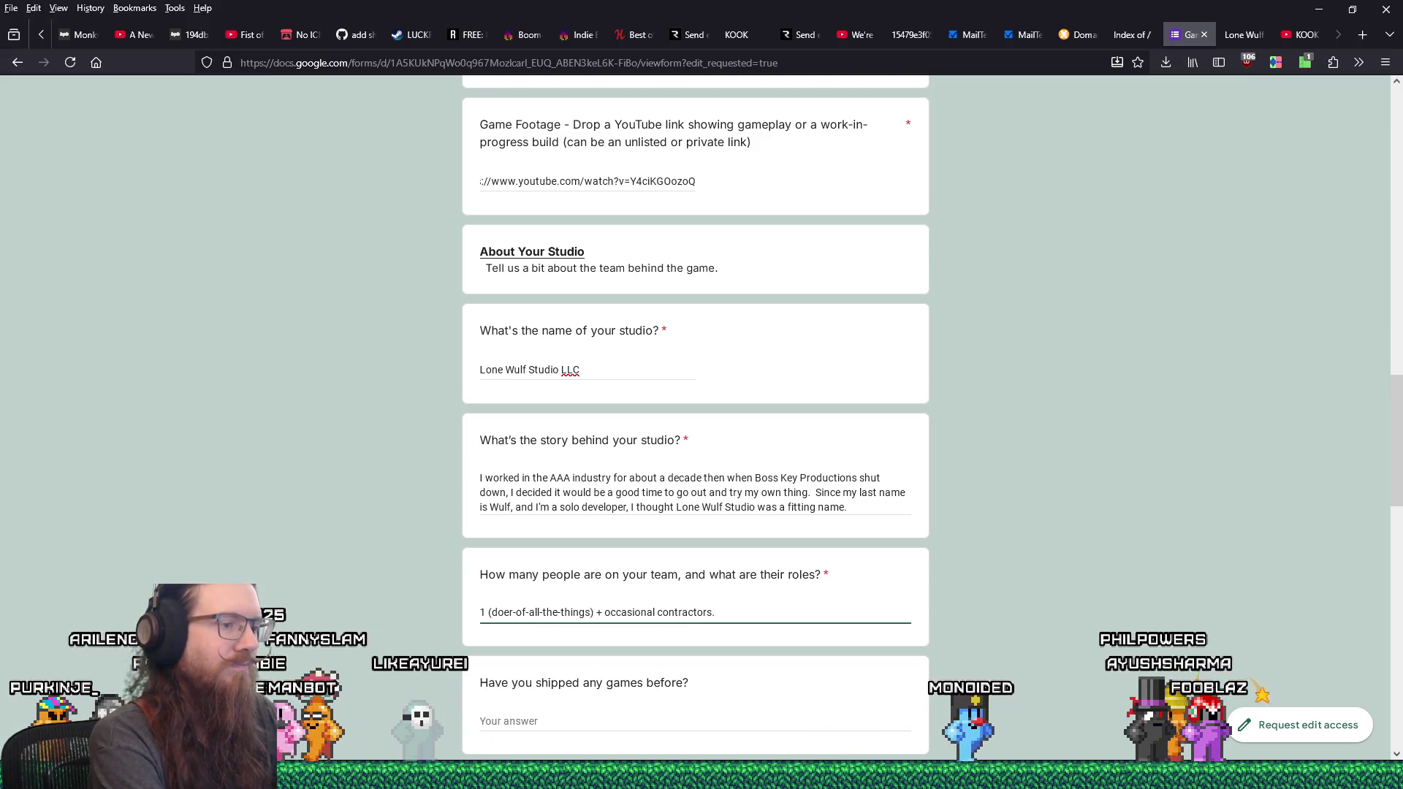
{"action": "key", "text": "BackSpace"}
{"action": "type", "text": "for music, textures, a"}
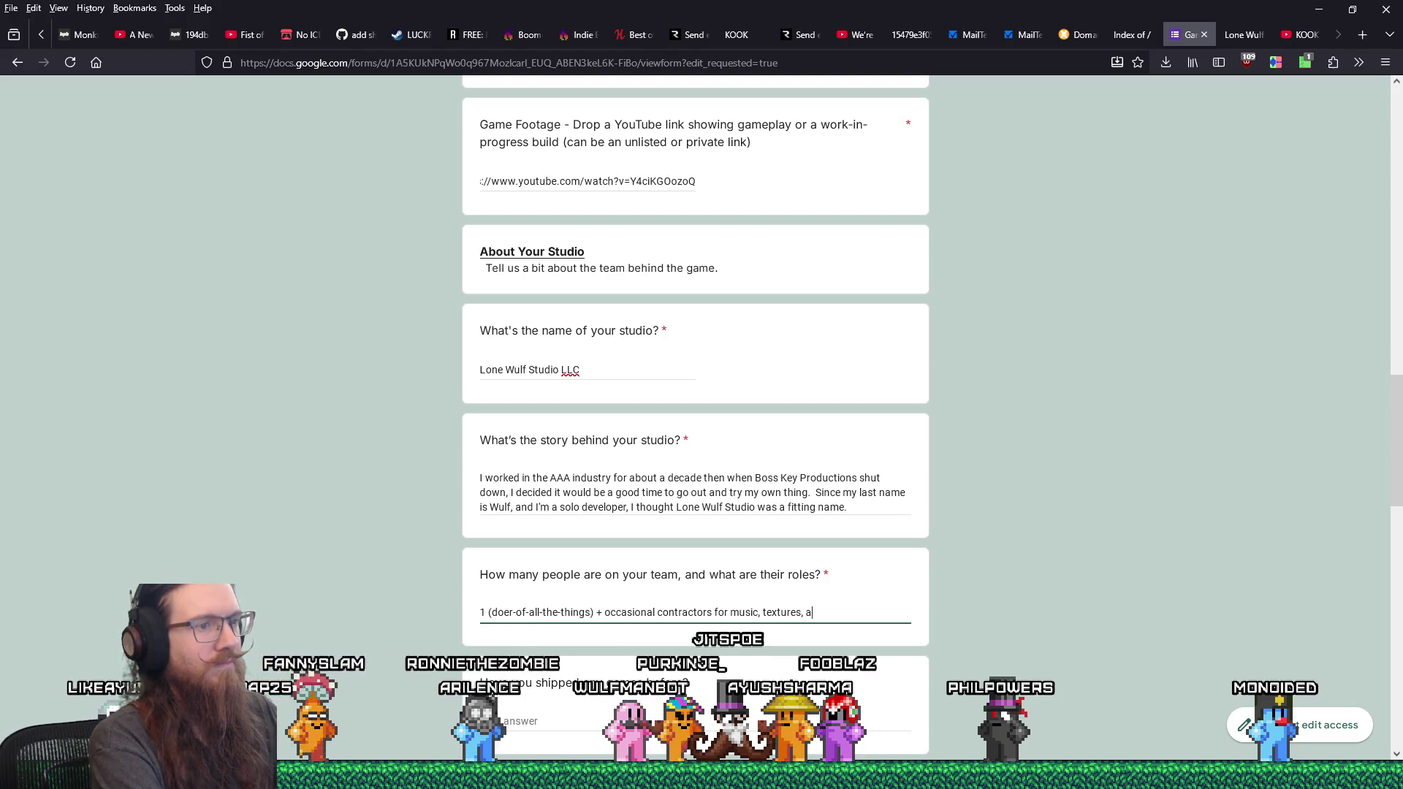
{"action": "type", "text": "nd concept a"}
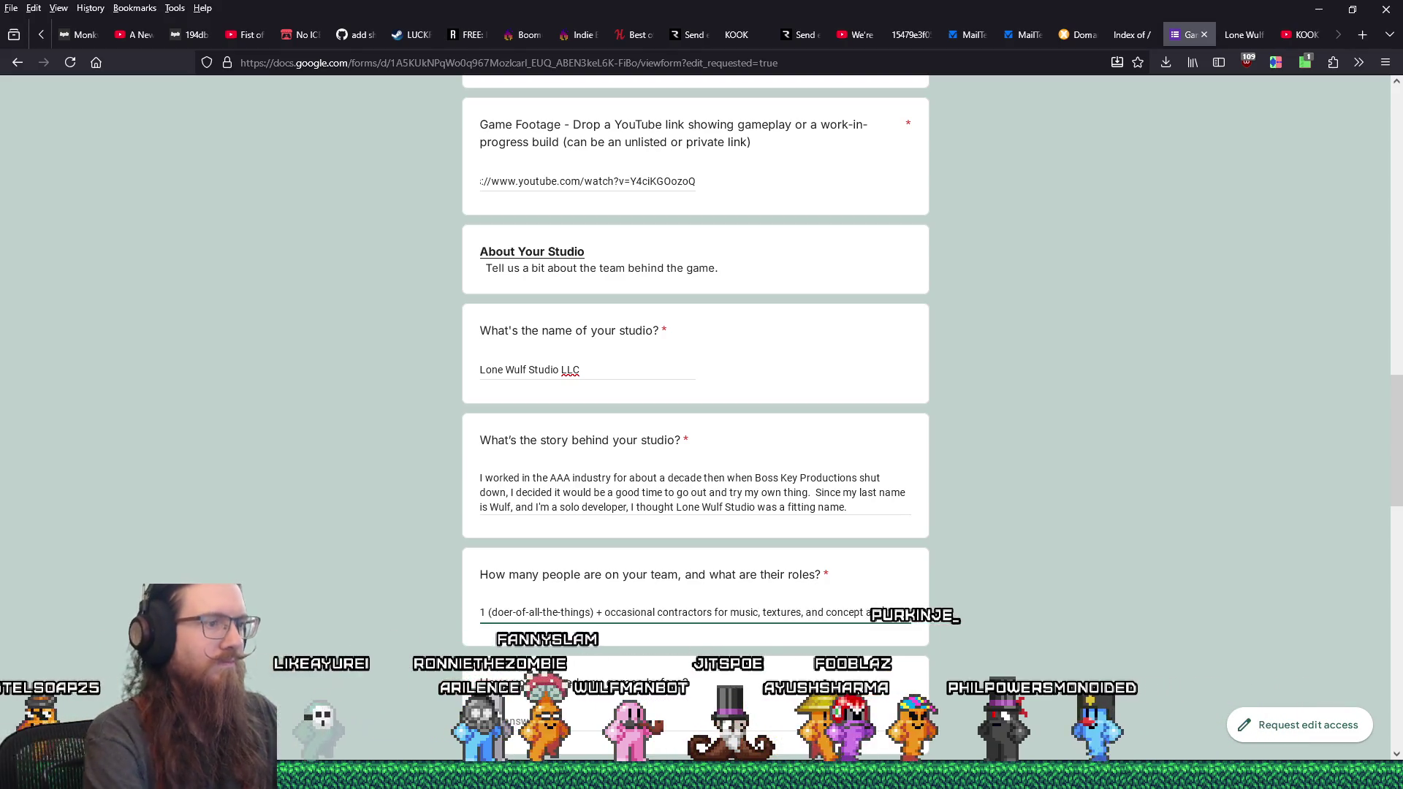
{"action": "type", "text": "rt."}
- Answer the shipped-games question with Far Cry 3, Far Cry 4, Ghost Recon Future Soldier, LawBreakers, Radical Heights, and solo release Goop Loop
{"action": "scroll", "coordinate": [540, 591], "scroll_direction": "down", "scroll_amount": 2}
{"action": "left_click", "coordinate": [573, 575]}
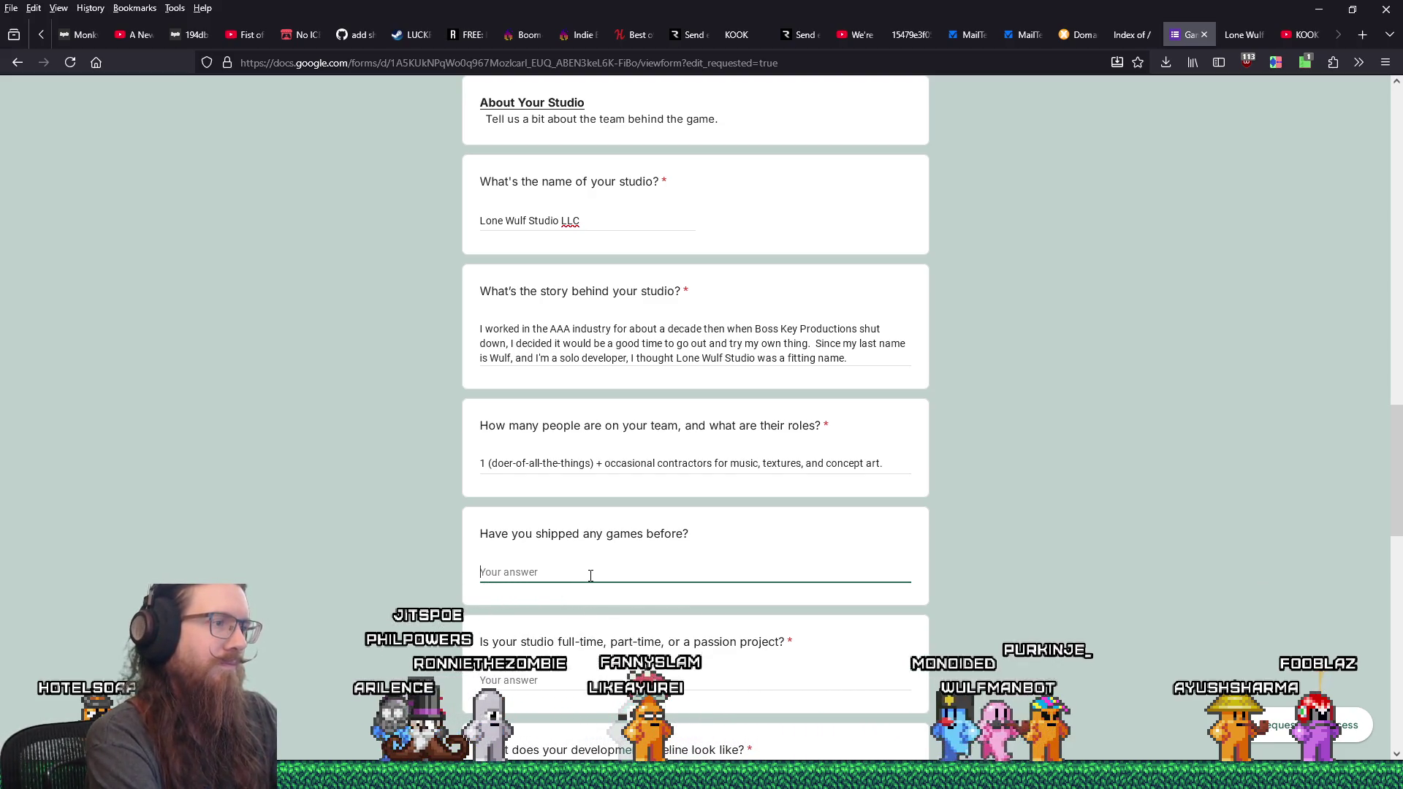
{"action": "type", "text": "In"}
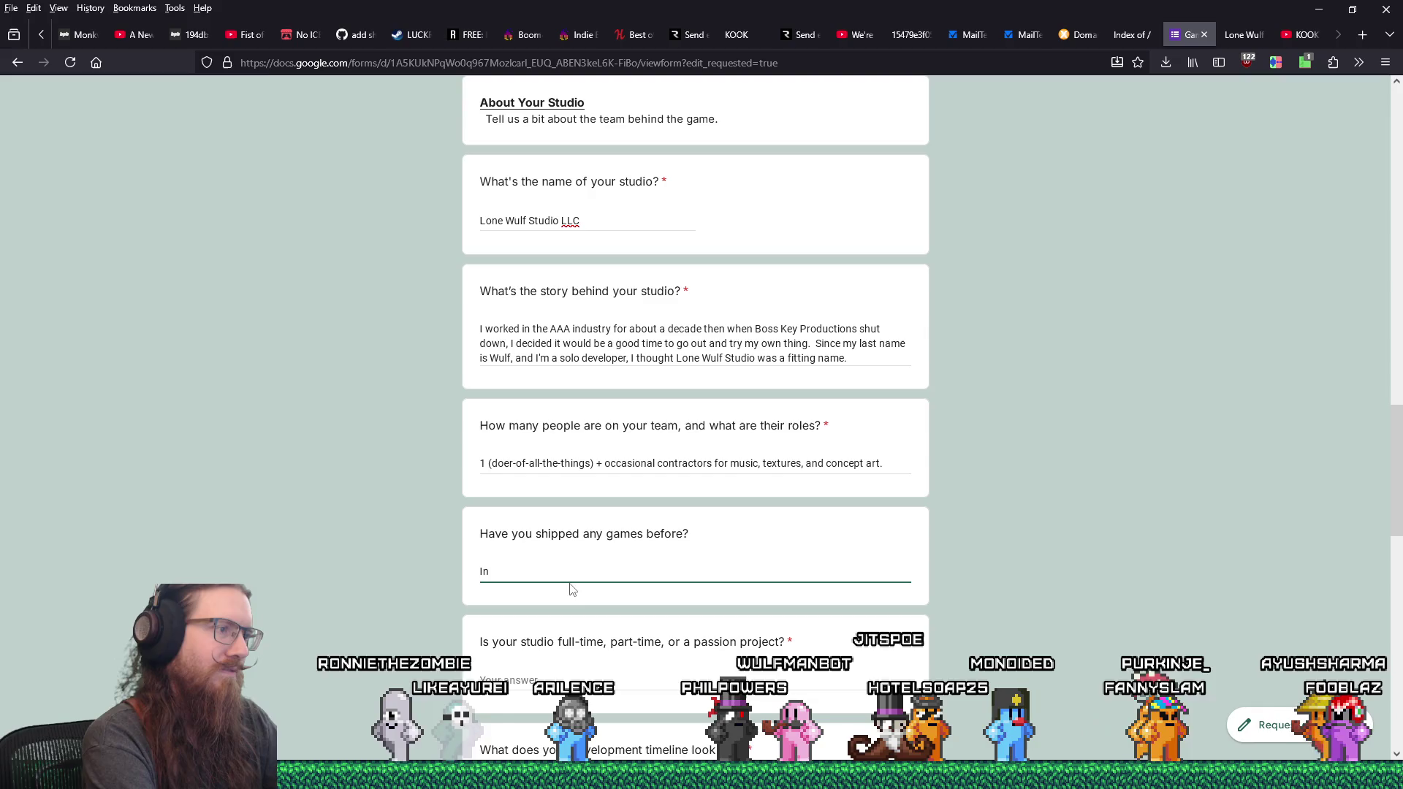
{"action": "type", "text": " AAA, I"}
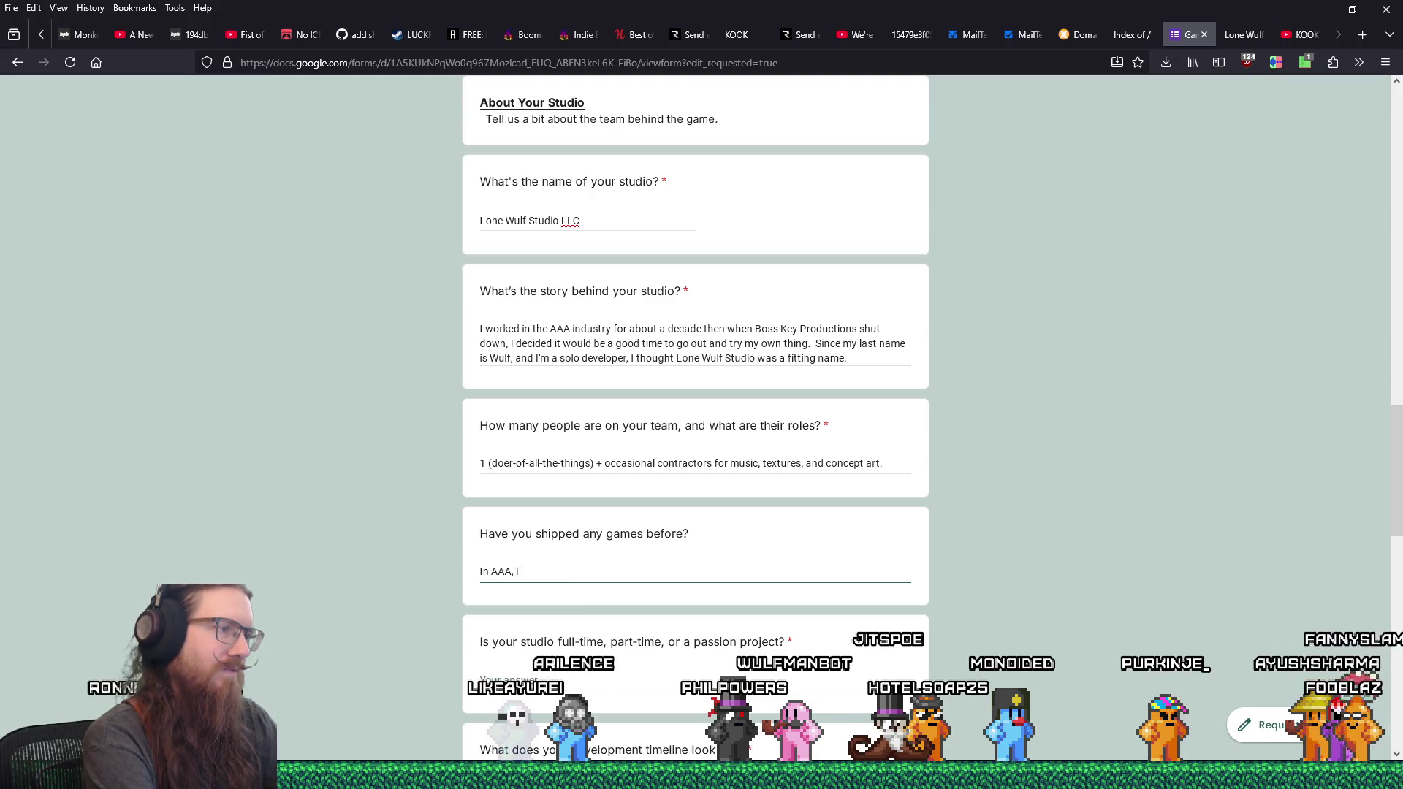
{"action": "type", "text": "shipped Fa"}
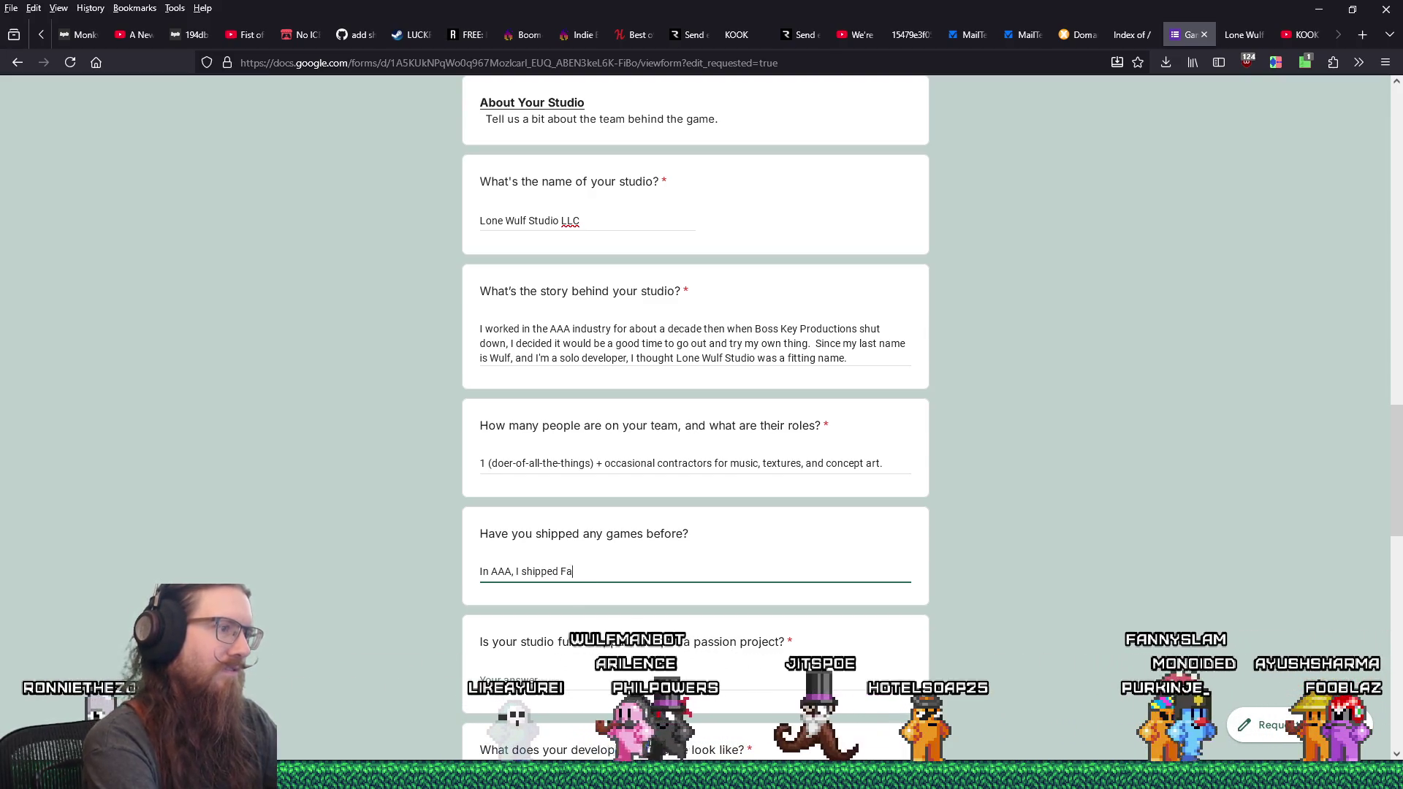
{"action": "type", "text": "r Cry 3, Far"}
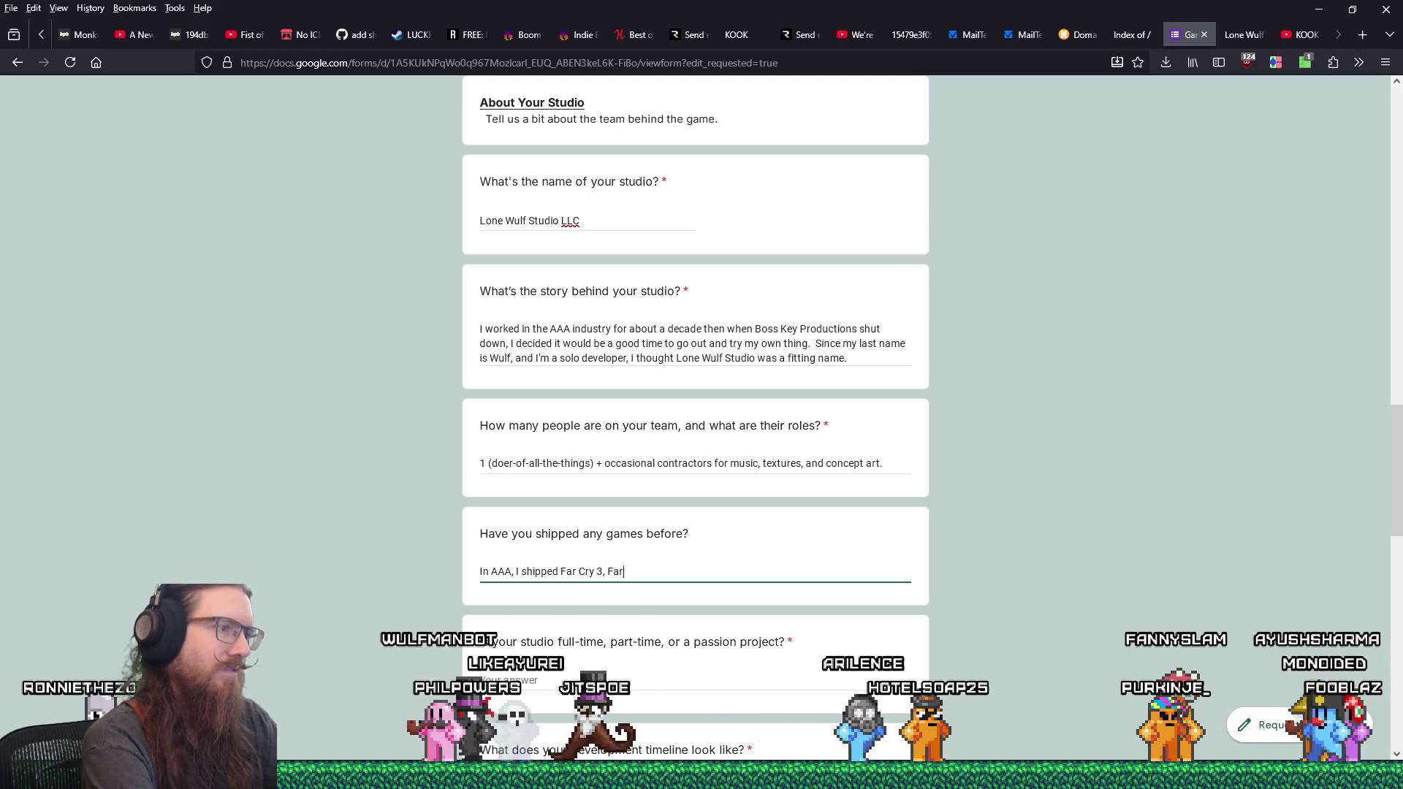
{"action": "type", "text": " Cry 4,"}
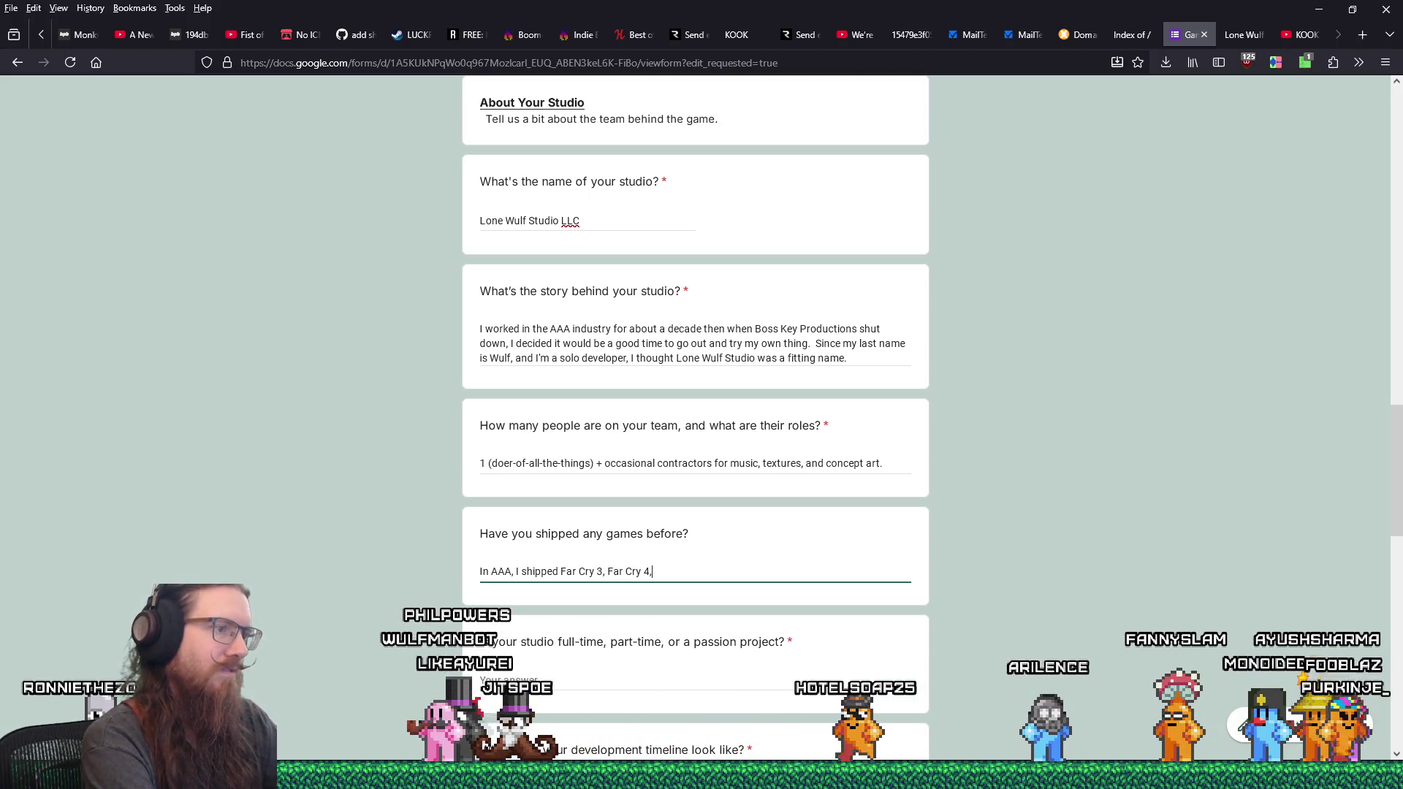
{"action": "type", "text": " Ghost Recon "}
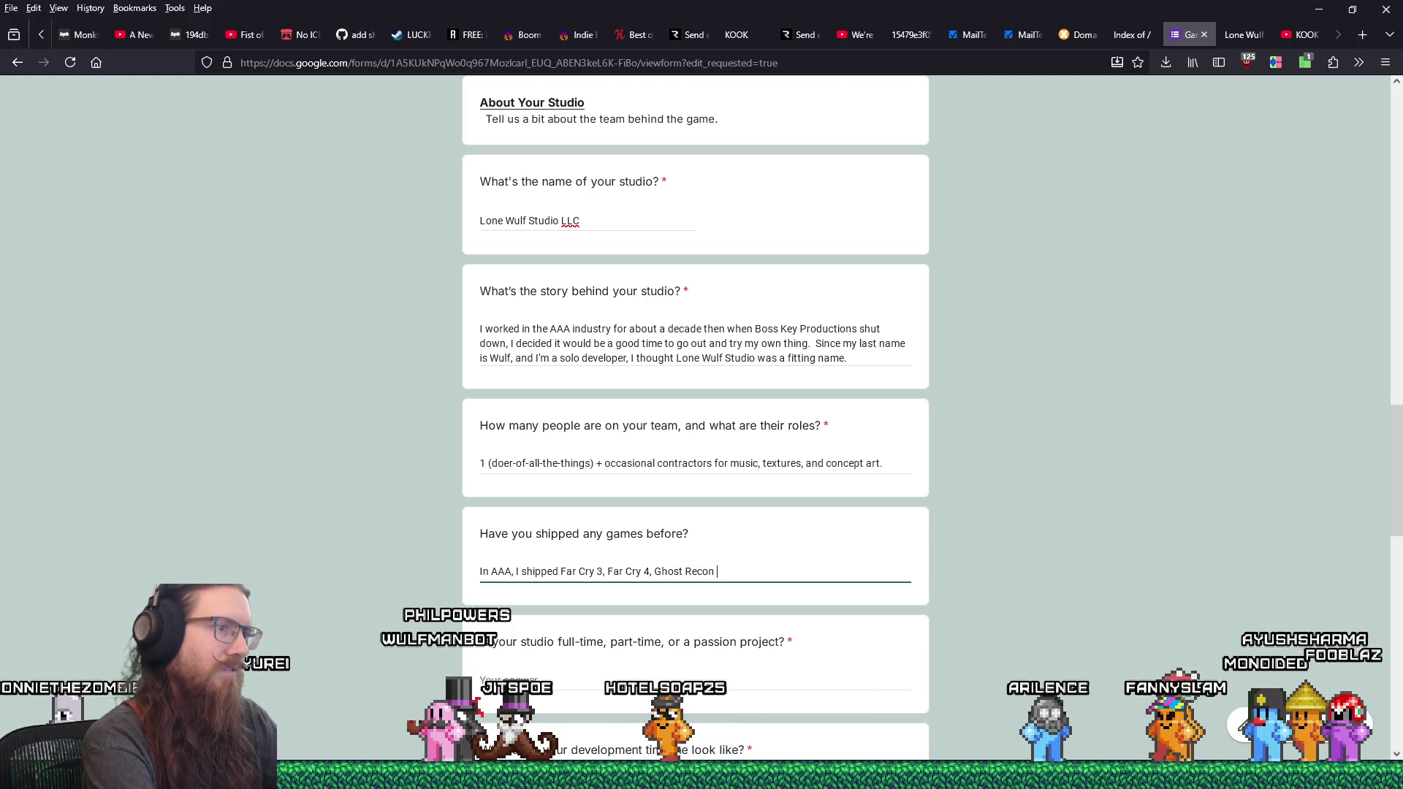
{"action": "type", "text": "Fut"}
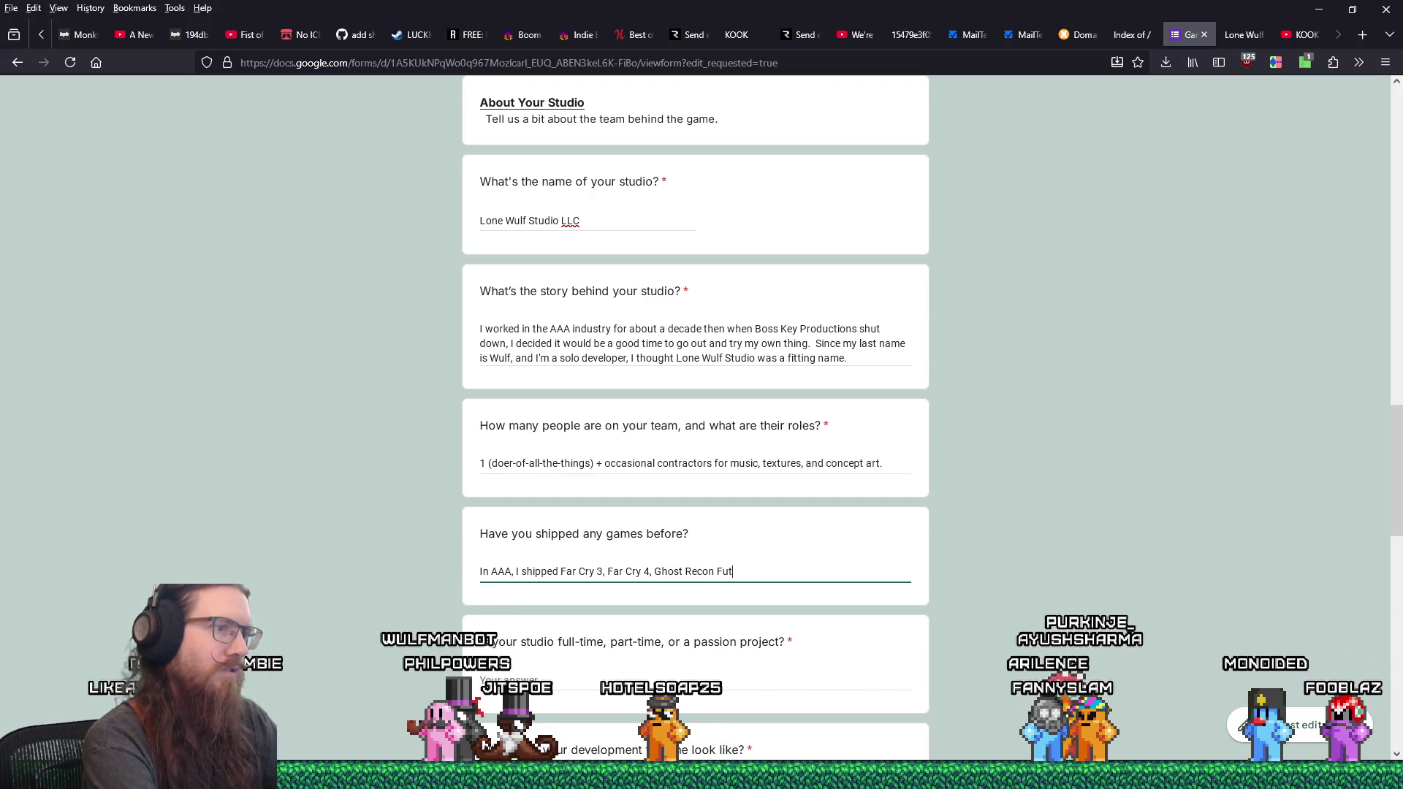
{"action": "type", "text": "uer Soldier,"}
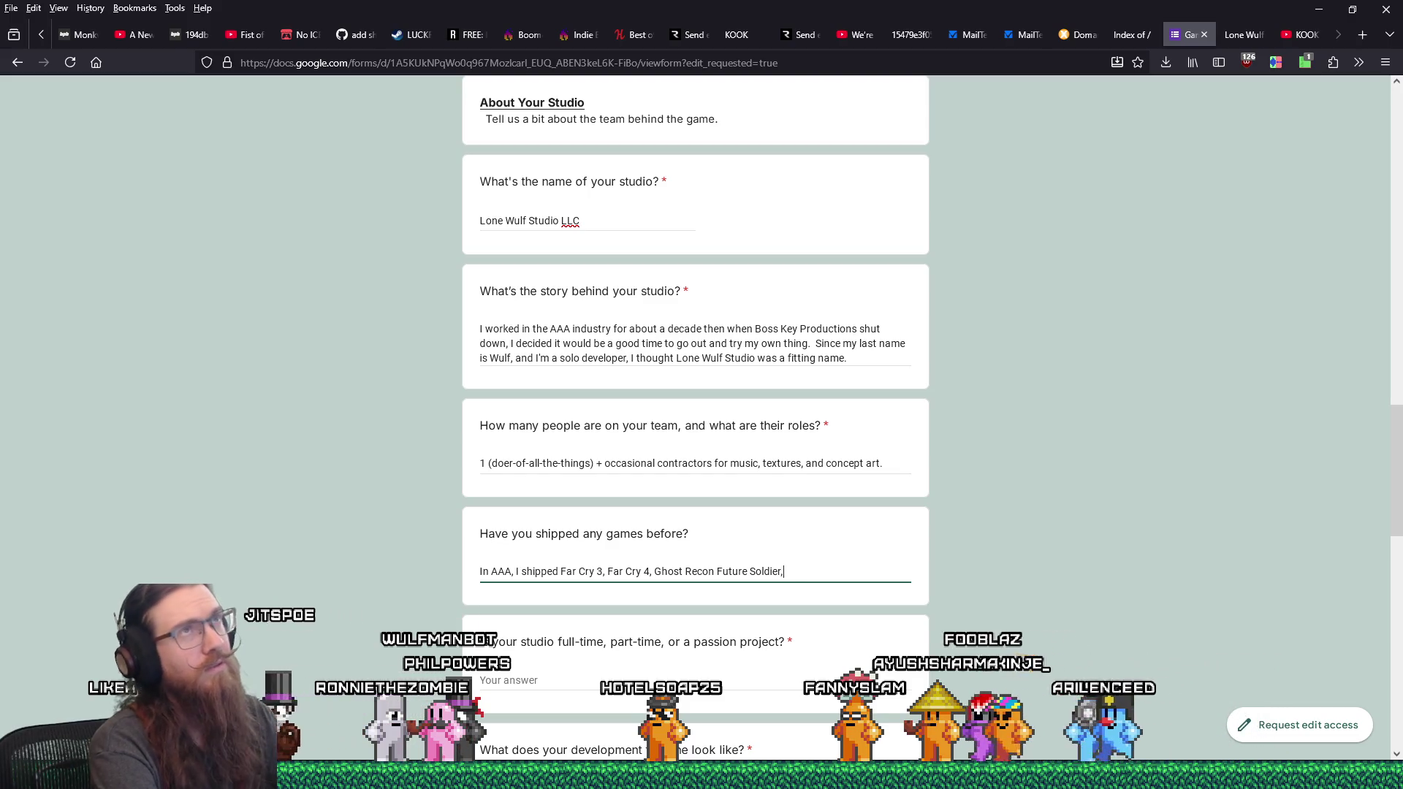
{"action": "type", "text": "LawBreakers, and "}
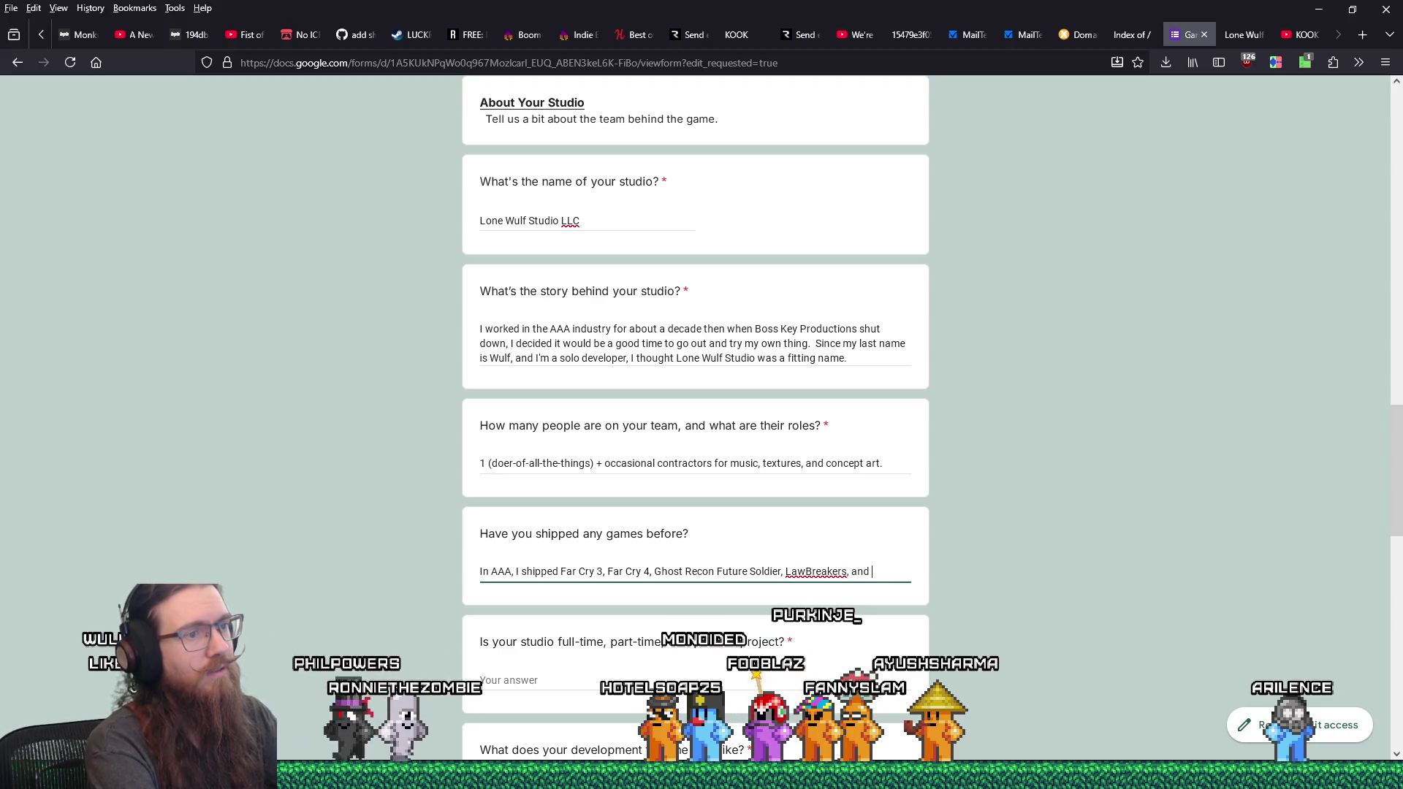
{"action": "type", "text": "Radical Heights."}
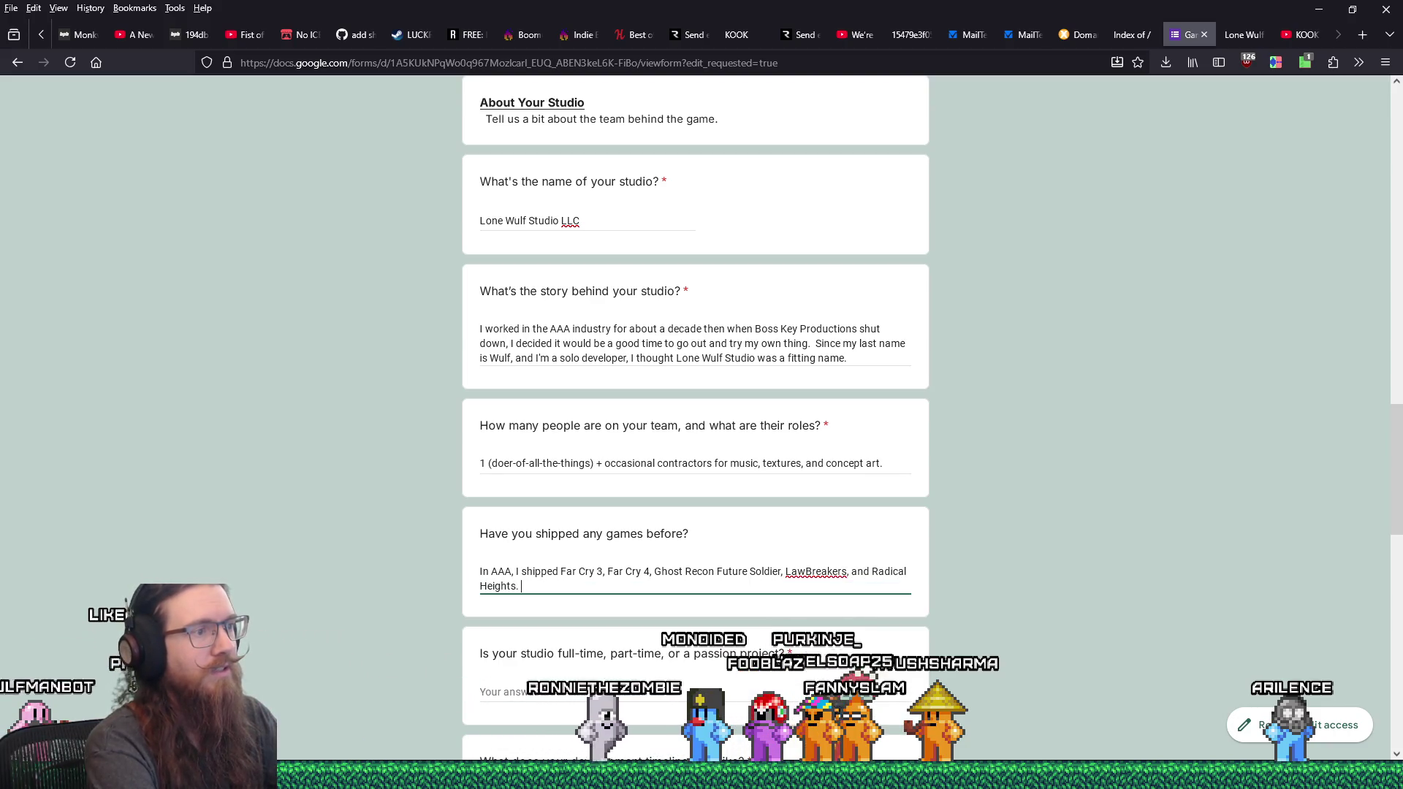
{"action": "type", "text": "  As a solo"}
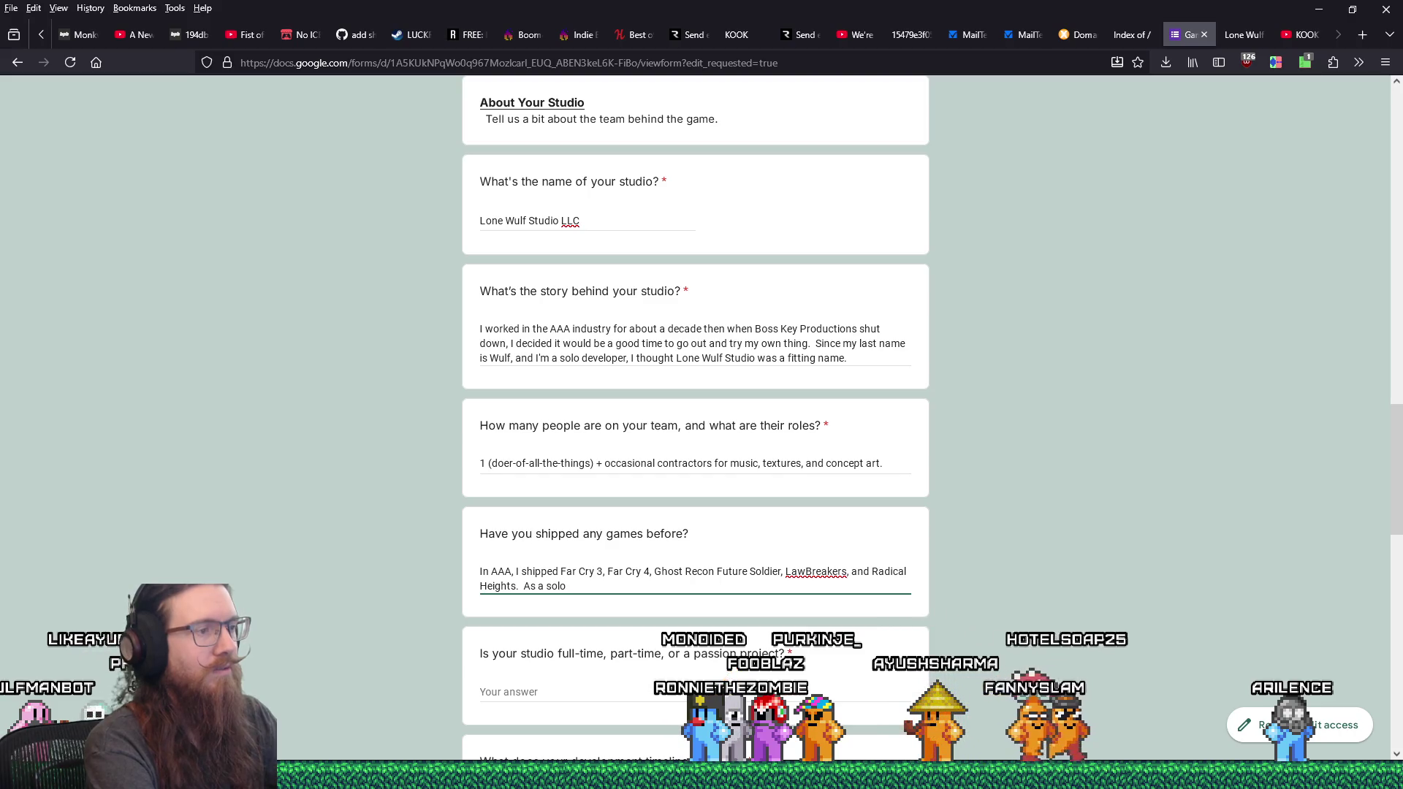
{"action": "type", "text": ", the only comme"}
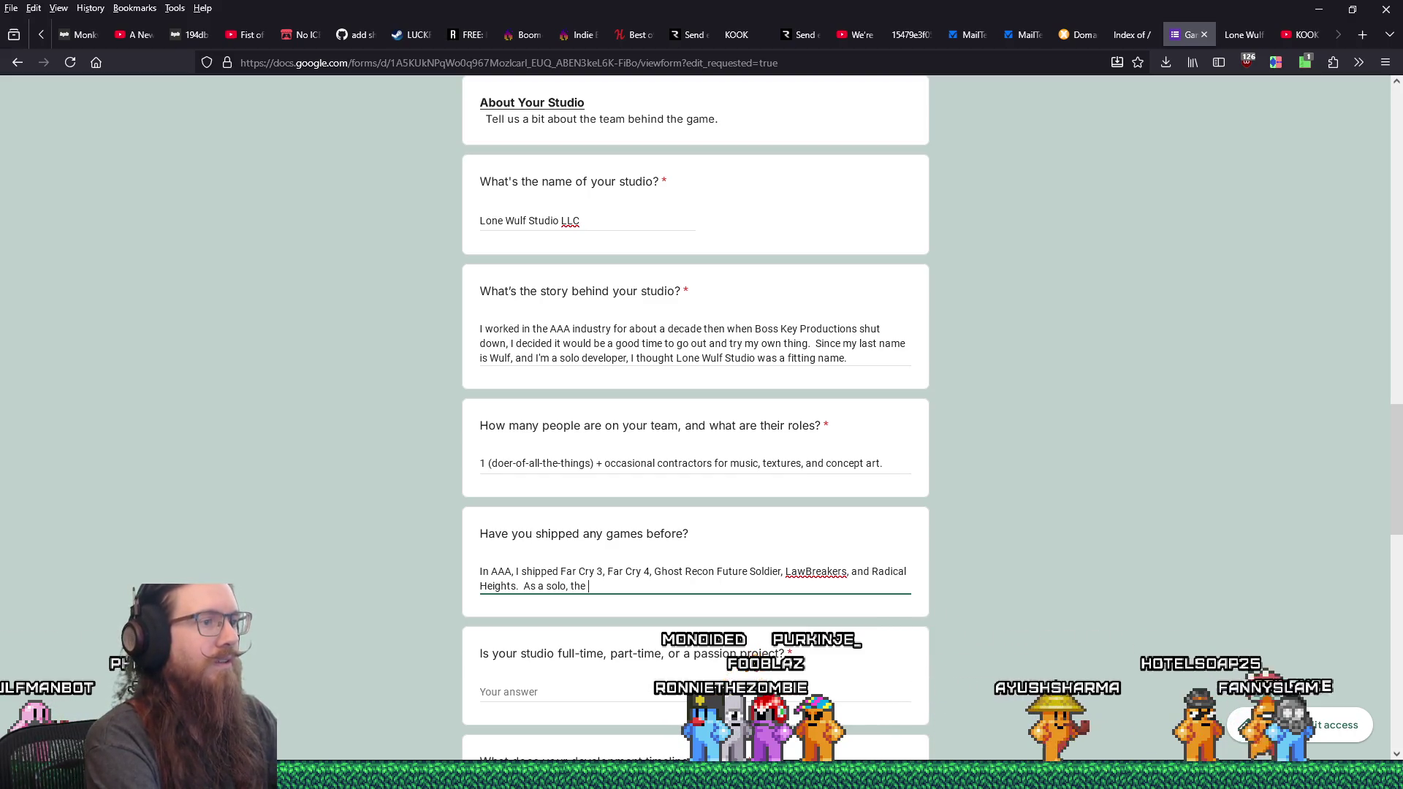
{"action": "type", "text": "rcial "}
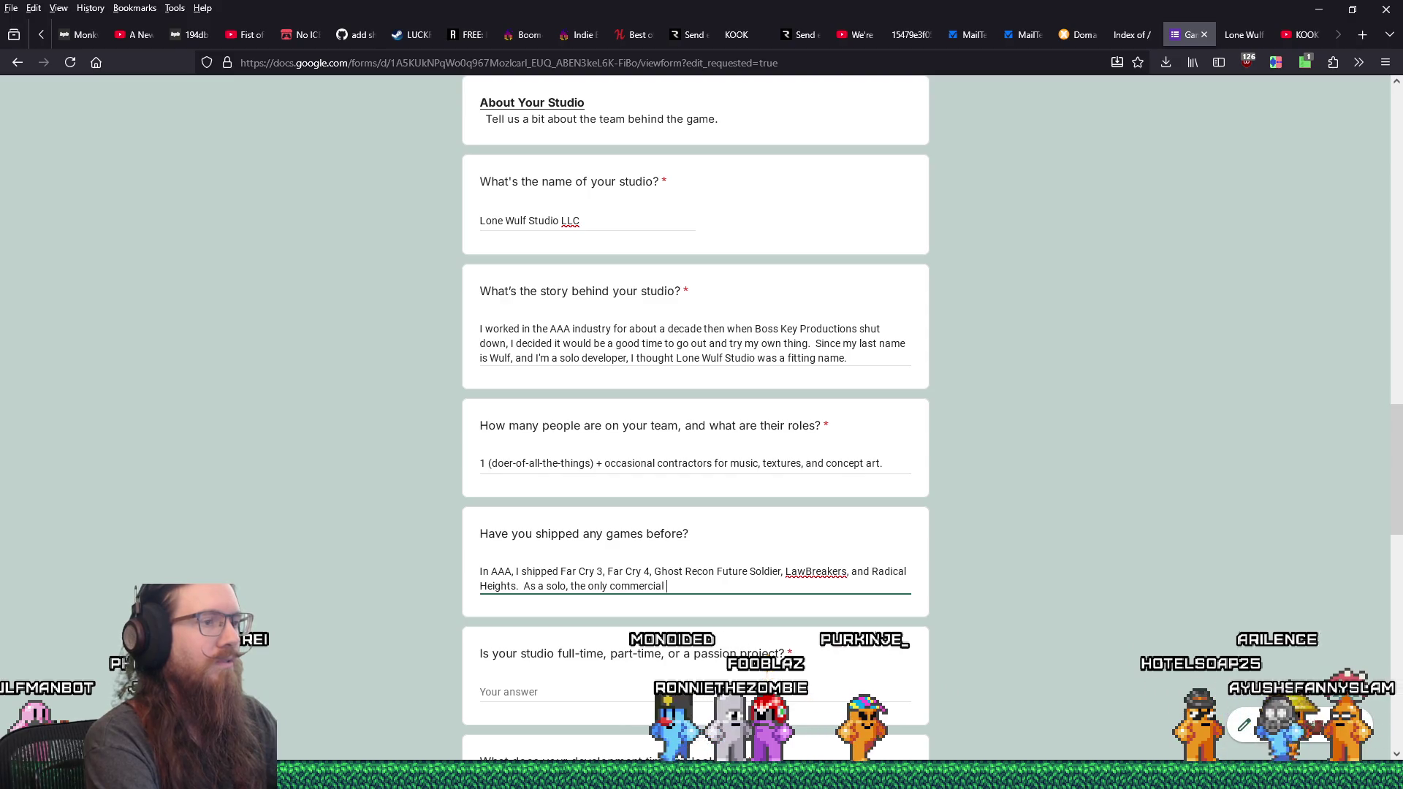
{"action": "type", "text": "project I ha"}
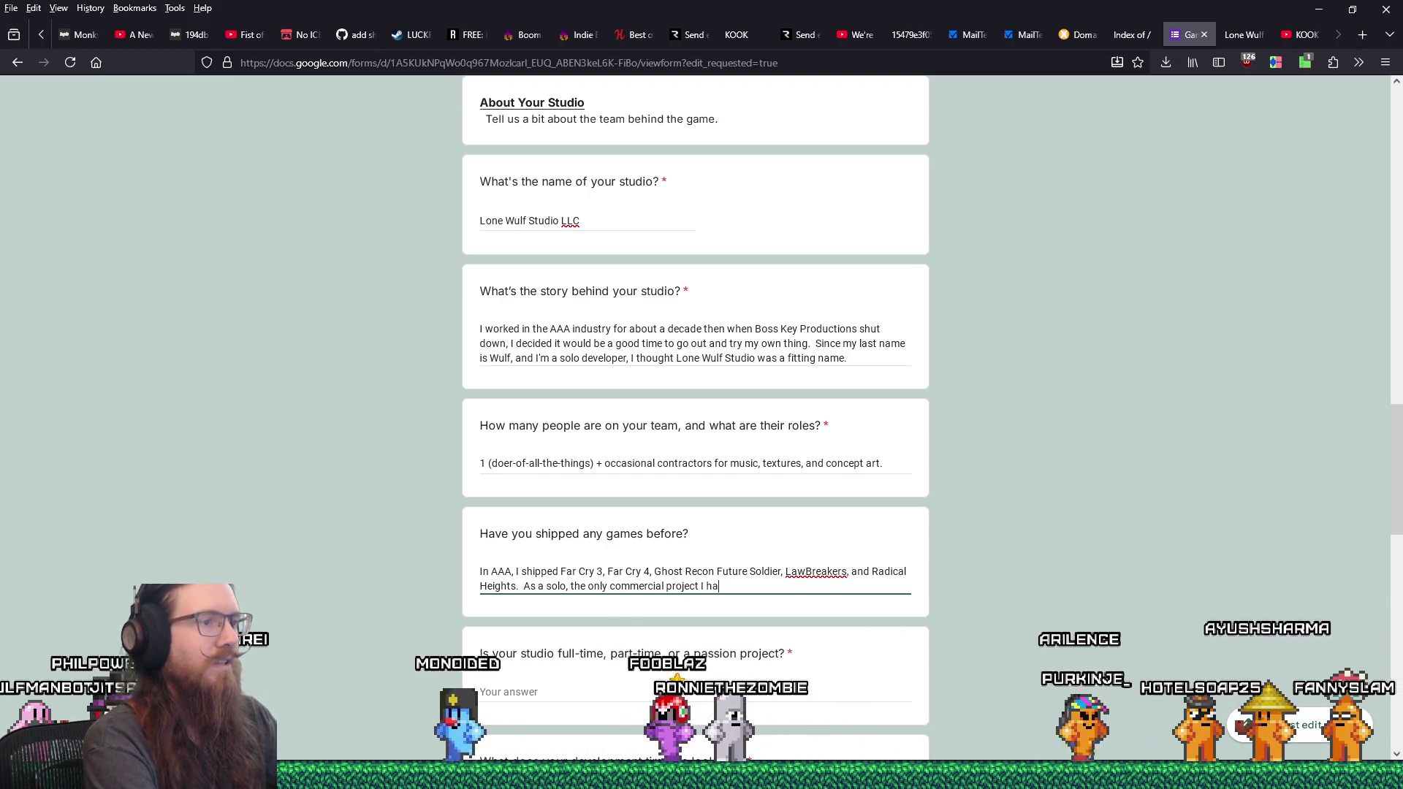
{"action": "type", "text": "ve out is Goop Loop."}
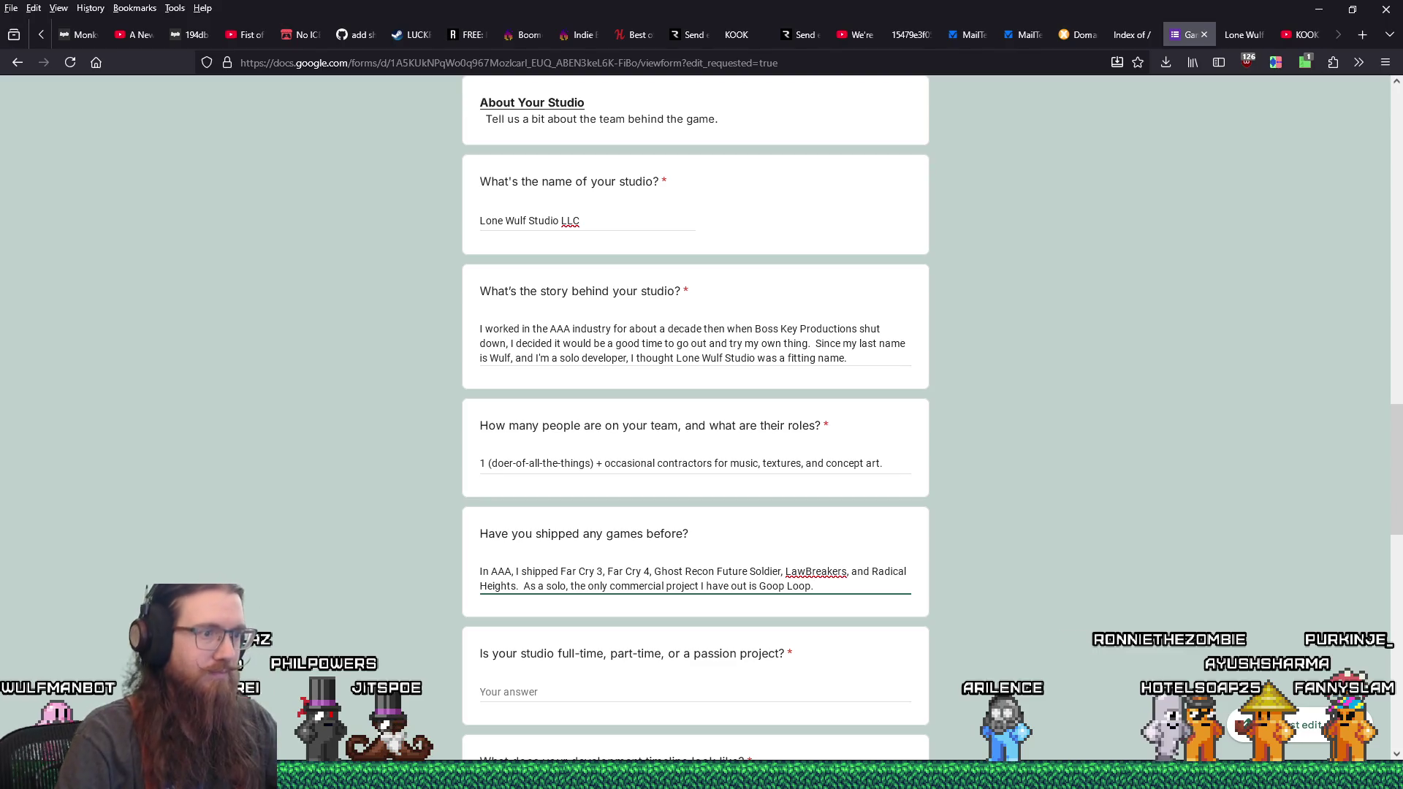
{"action": "scroll", "coordinate": [604, 592], "scroll_direction": "down", "scroll_amount": 3}
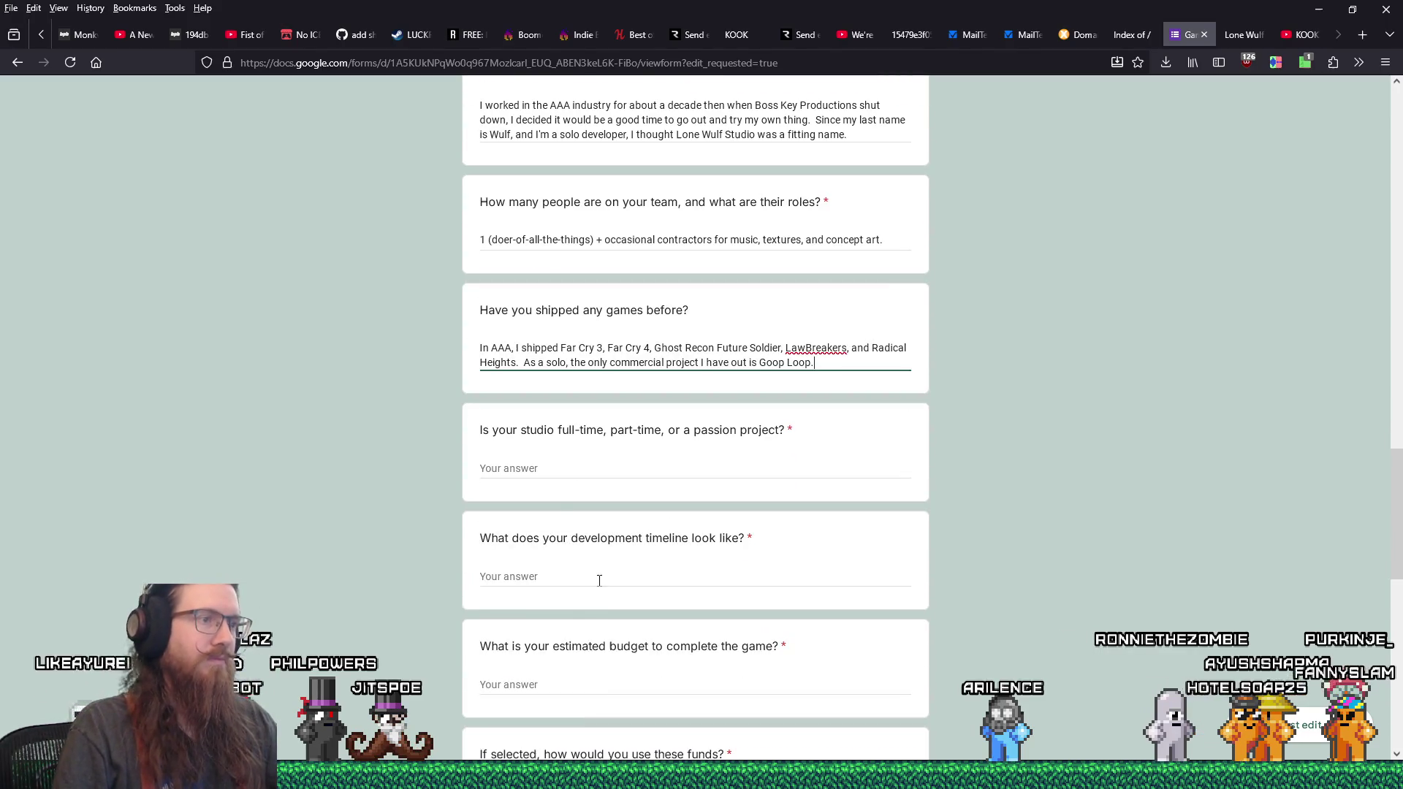
- Answer the studio question as full-time until the bank account runs out, and add the live-streaming sentence
{"action": "left_click", "coordinate": [565, 474]}
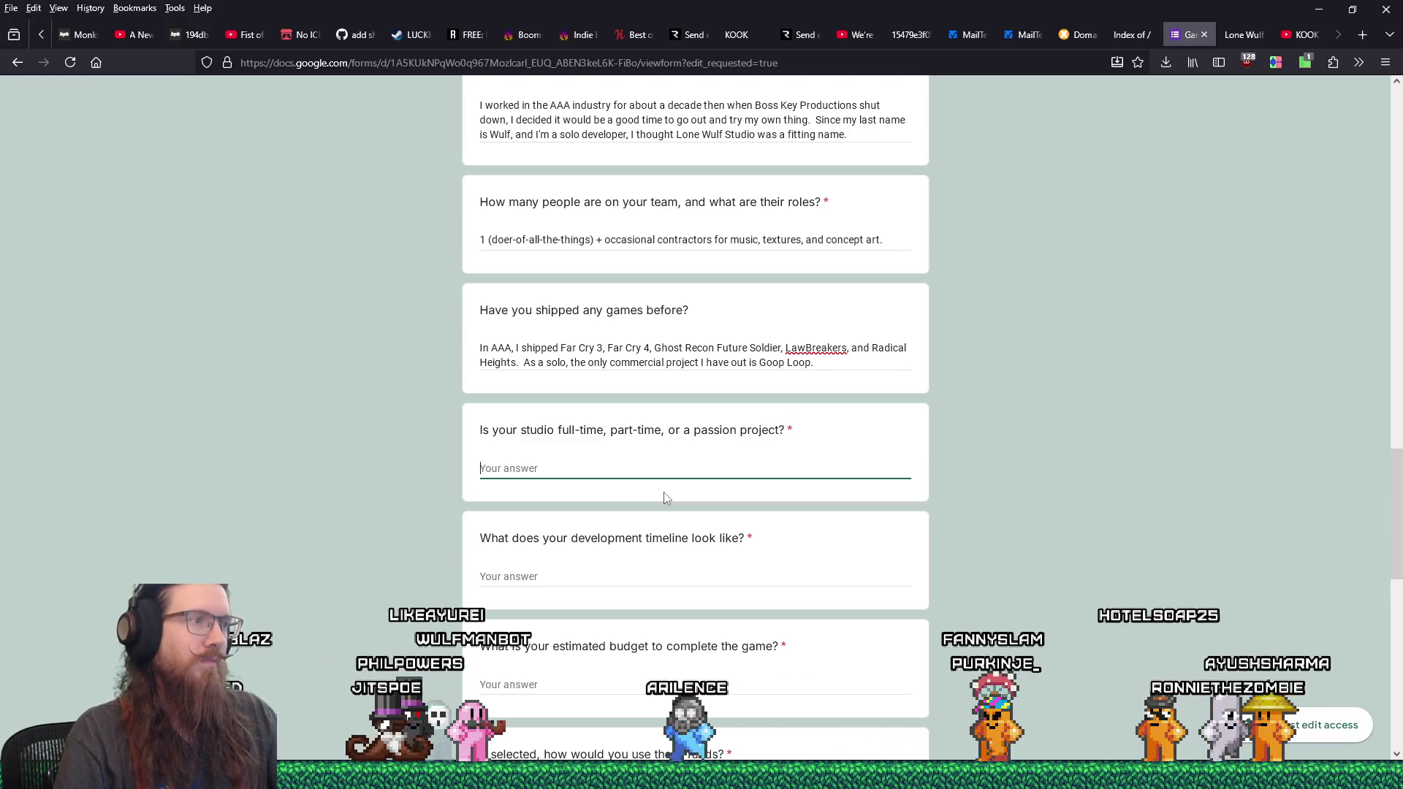
{"action": "type", "text": "Ful-"}
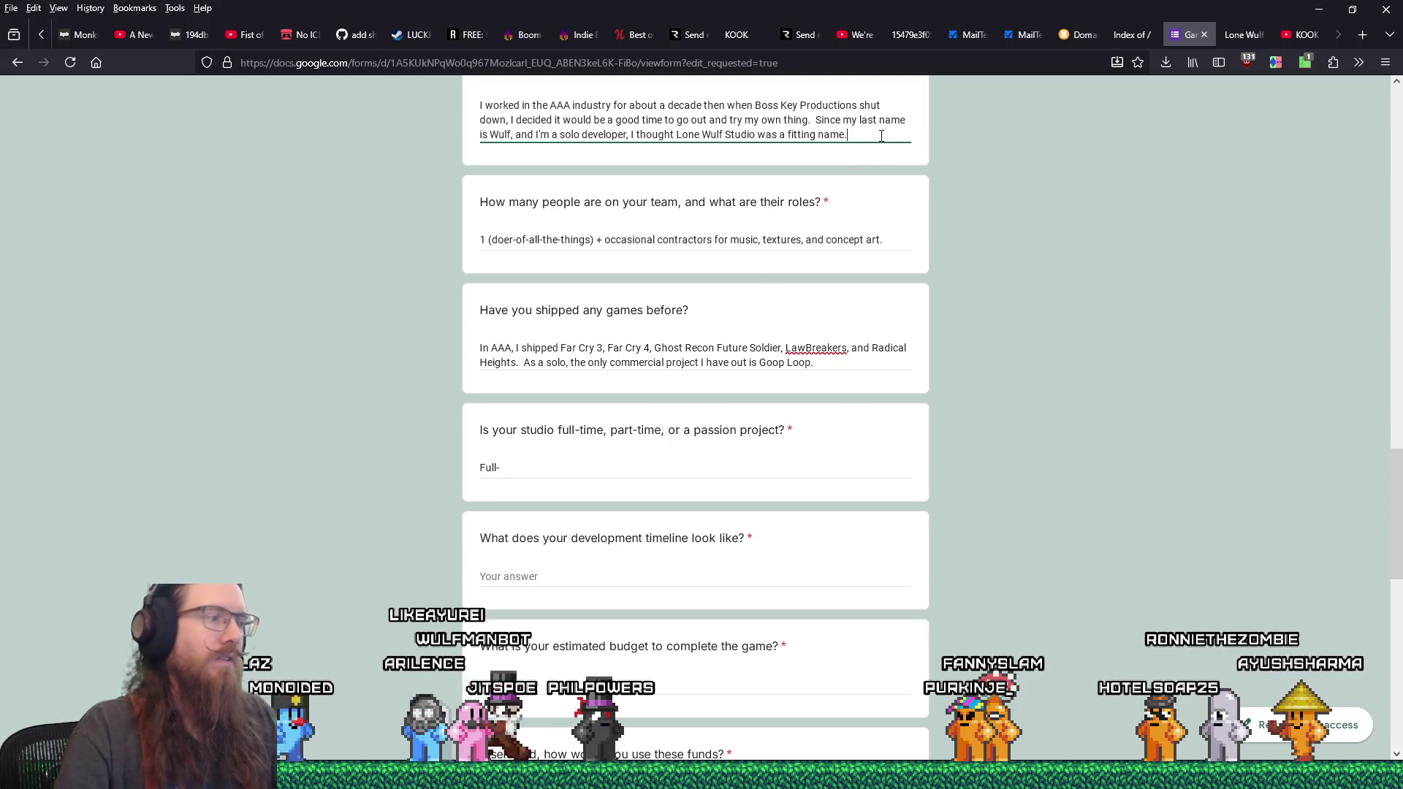
{"action": "type", "text": "  I also live-"}
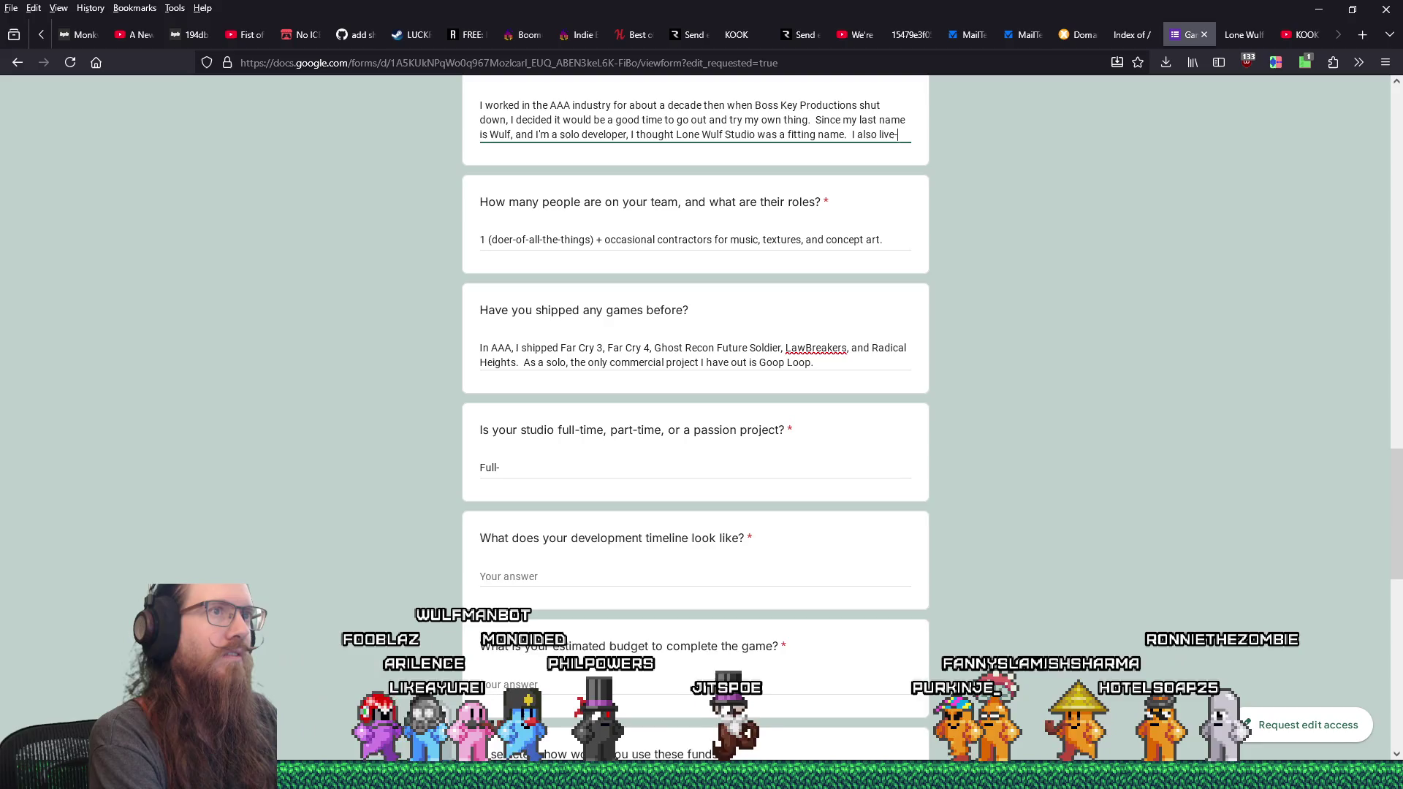
{"action": "type", "text": "stream my development "}
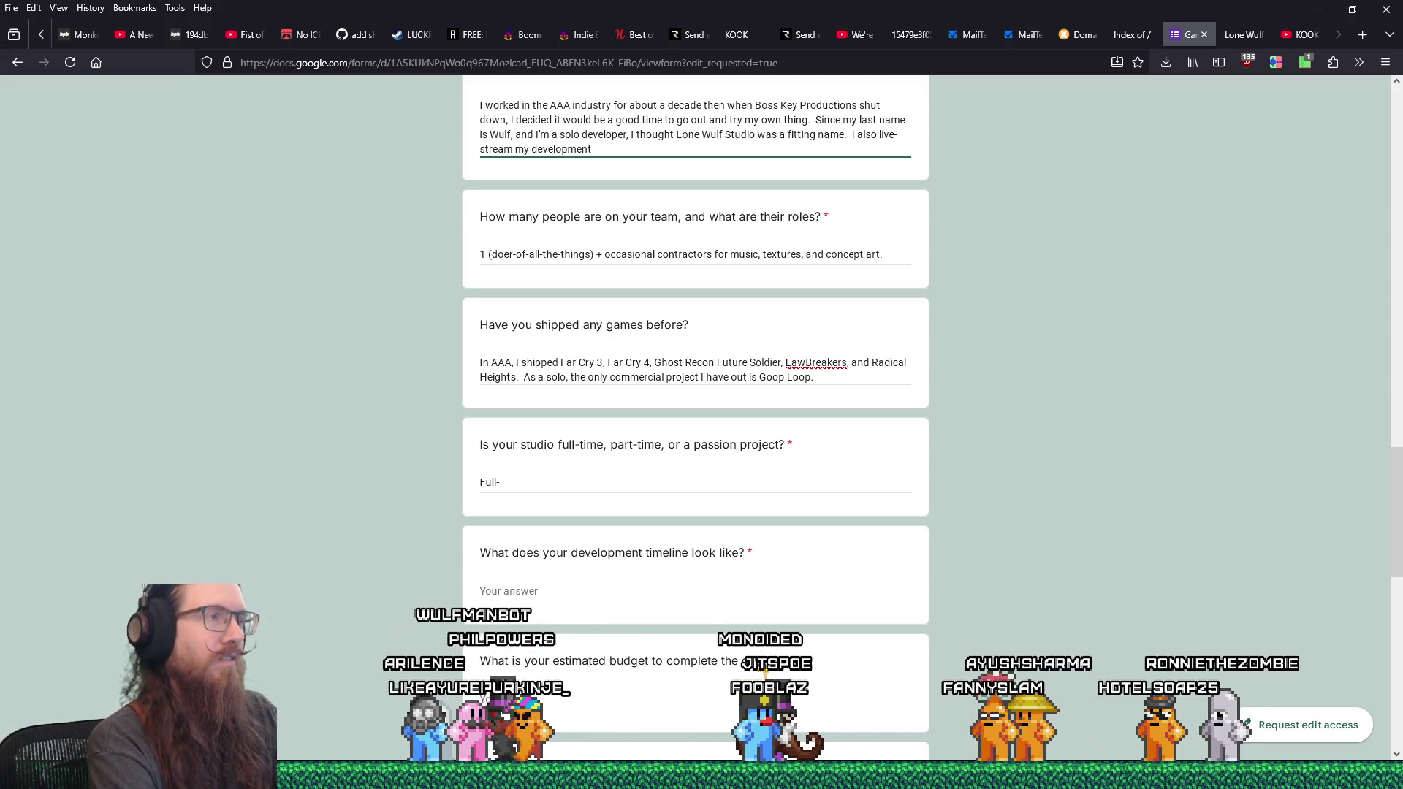
{"action": "type", "text": "so peo"}
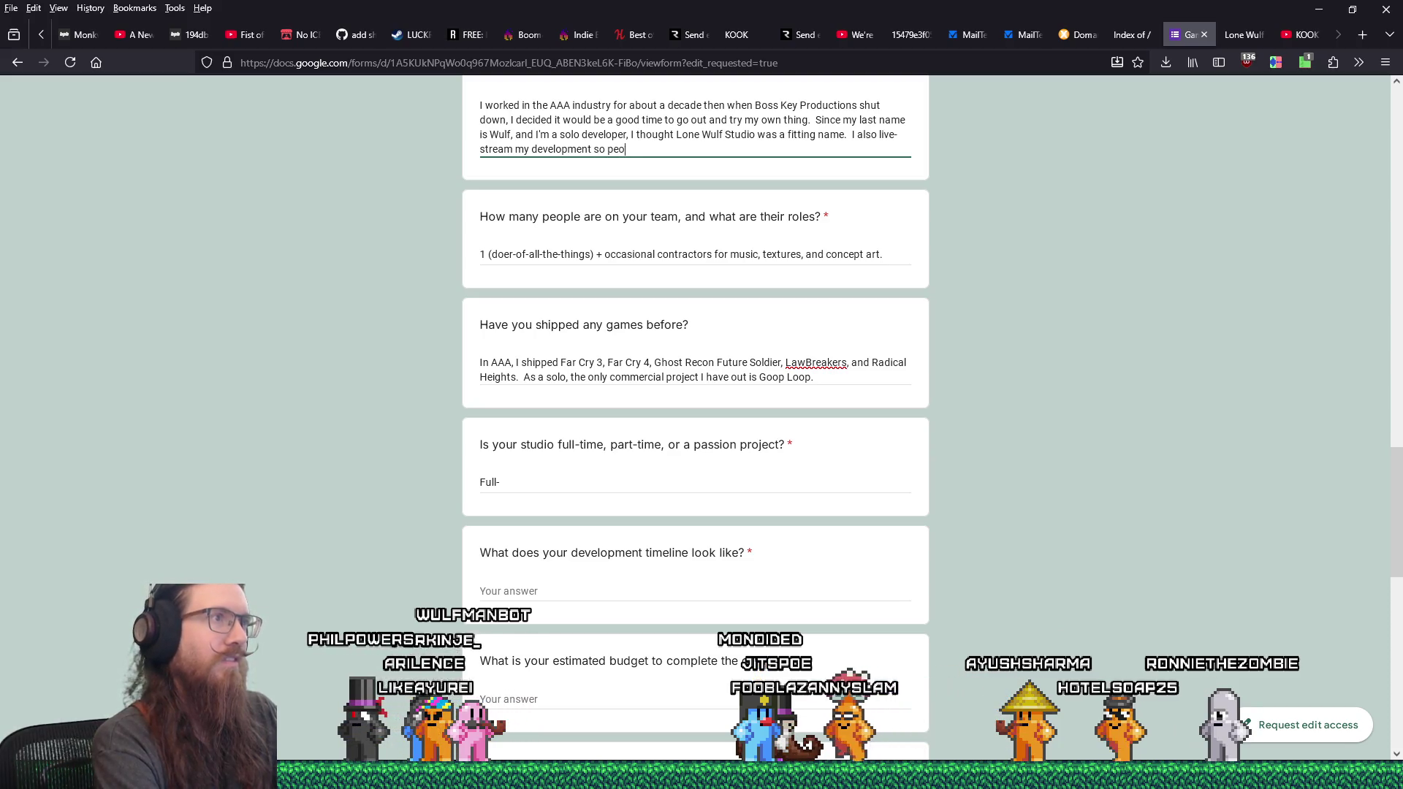
{"action": "type", "text": "ple can see what's going on behind the scenes."}
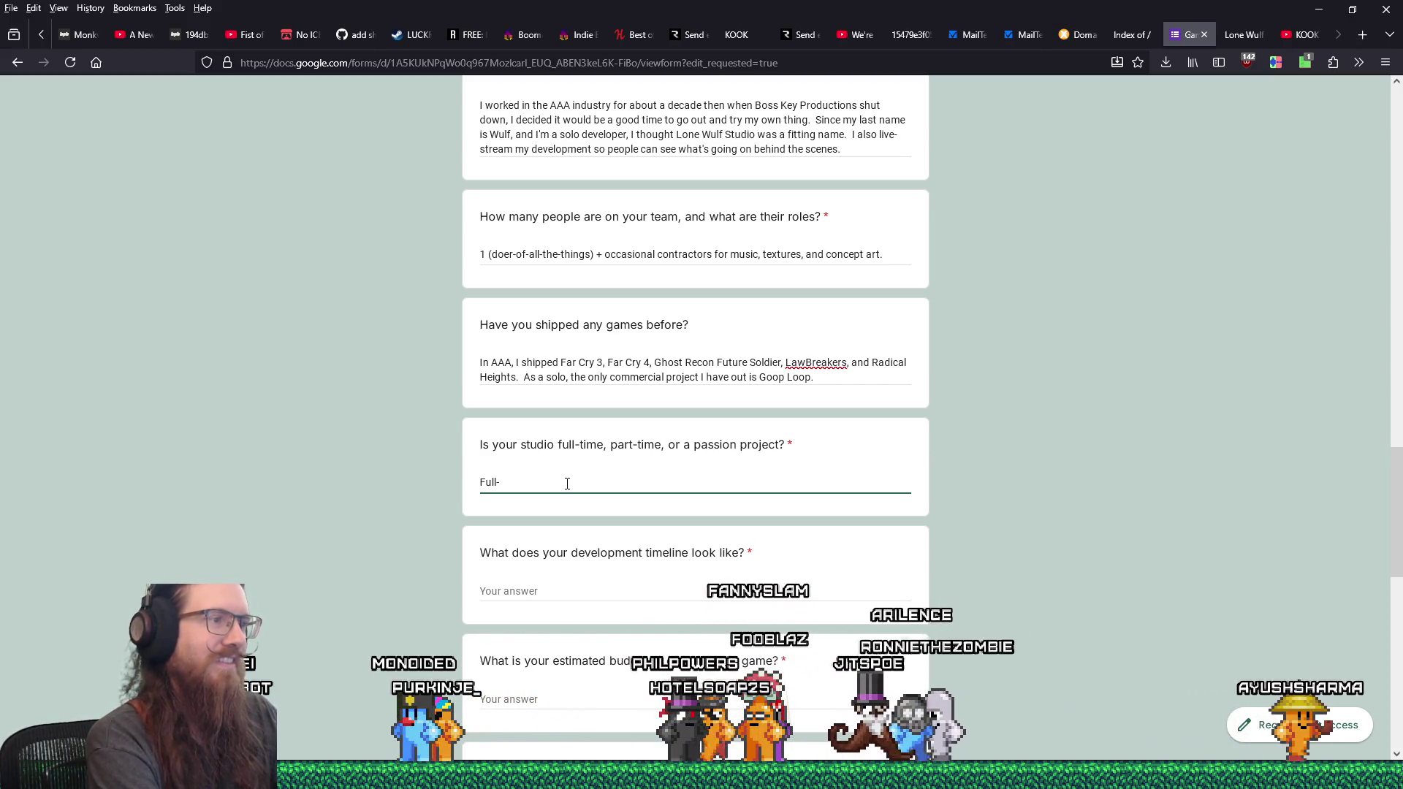
{"action": "type", "text": "time passion project until th"}
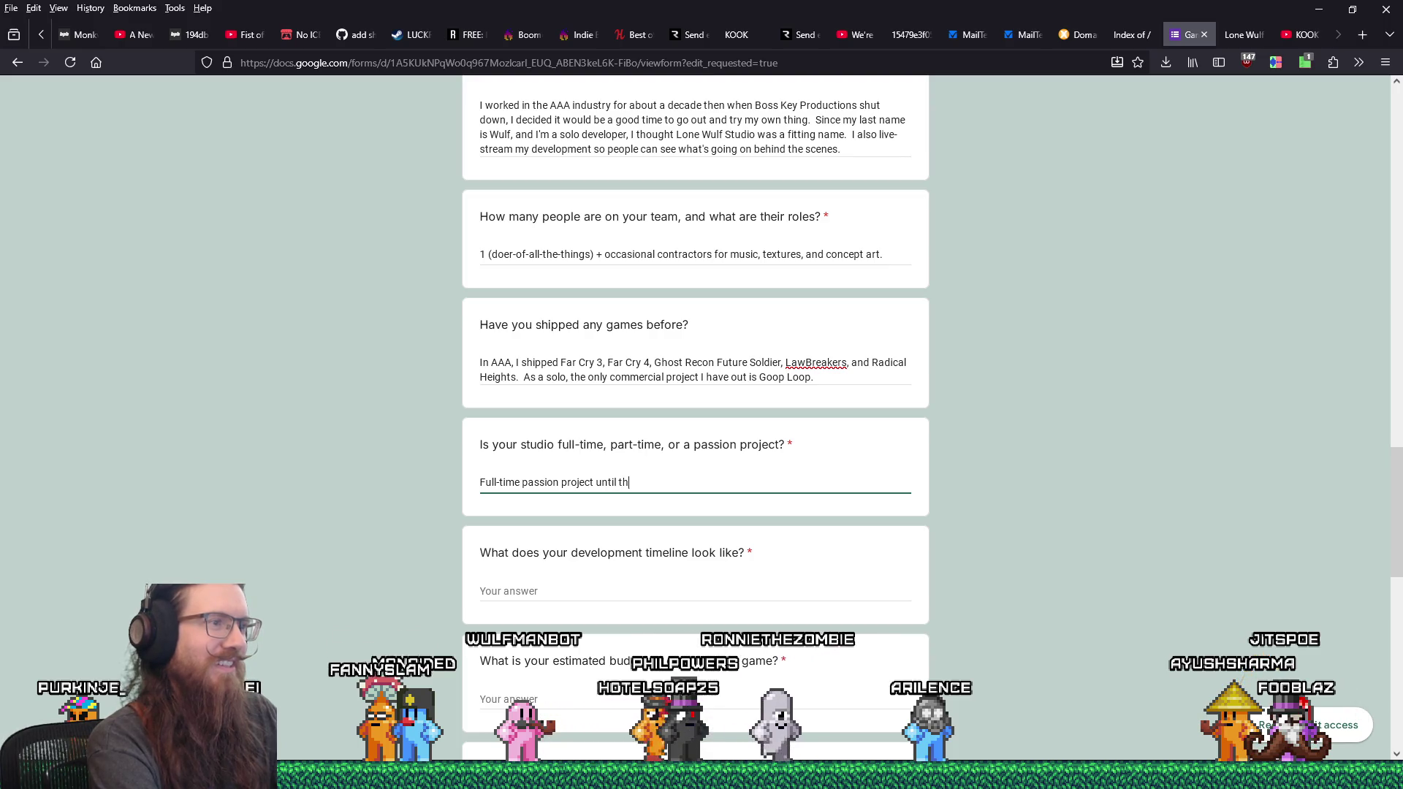
{"action": "type", "text": "e bank account runs try. ;"}
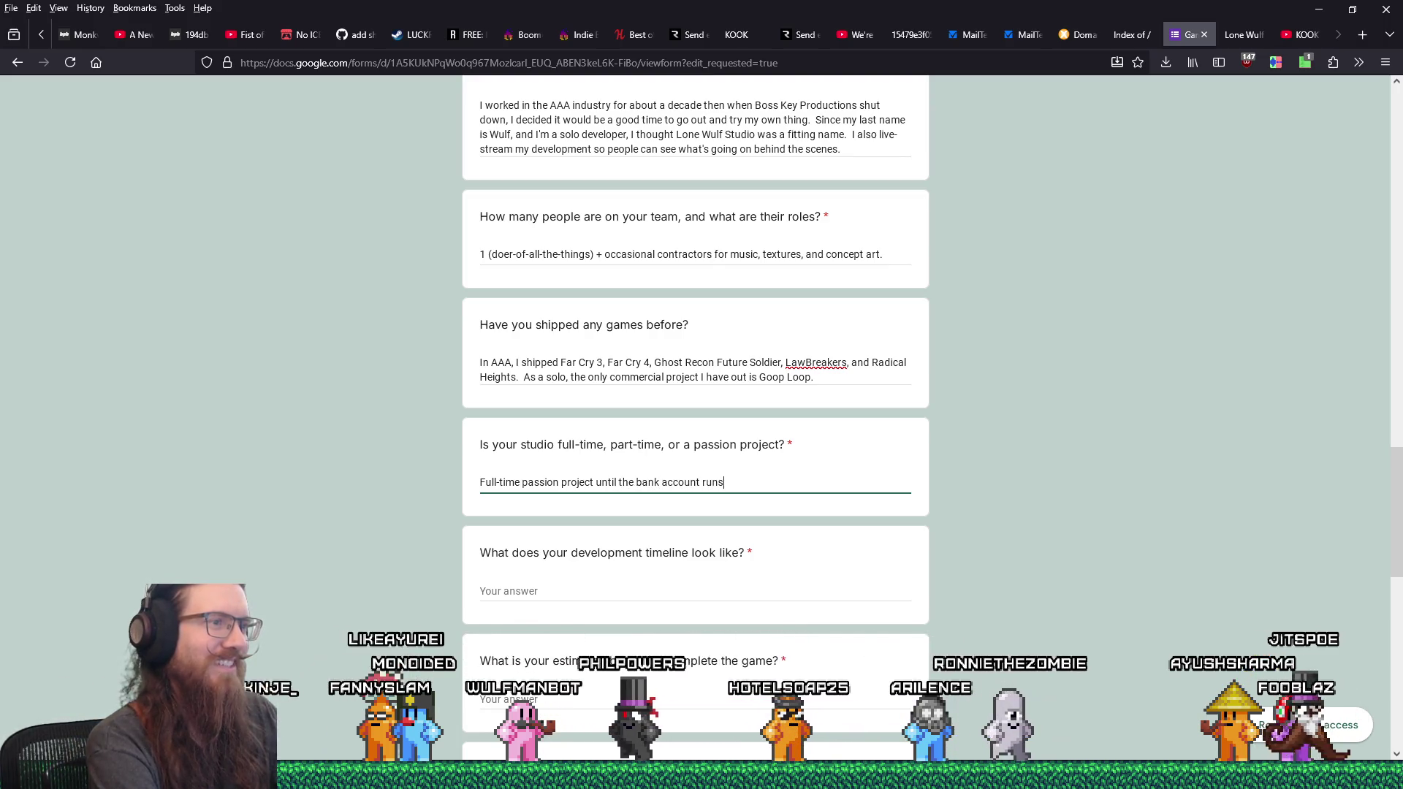
- Correct the ending to 'runs dry.' and add a sweat emoji after it
{"action": "key", "text": "super"}
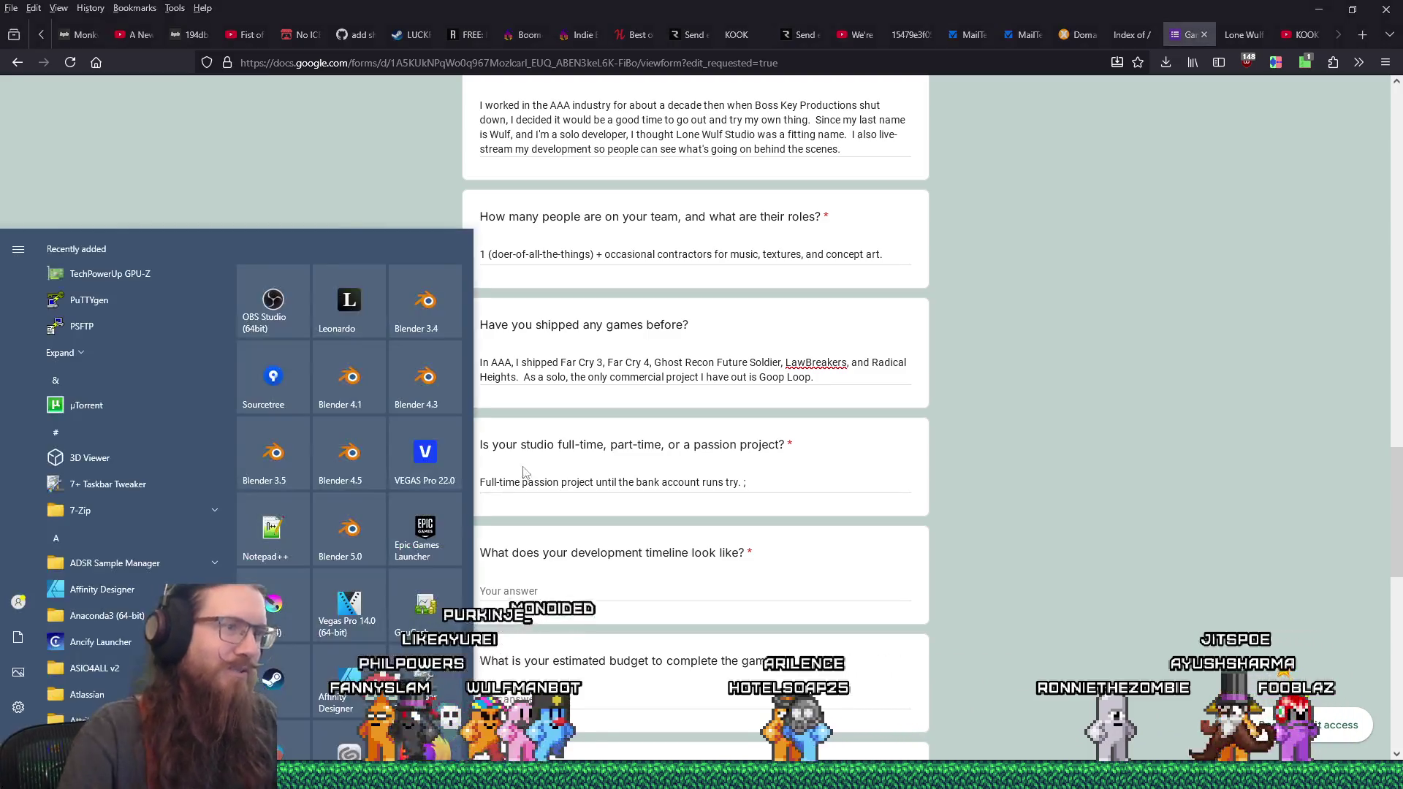
{"action": "left_click", "coordinate": [728, 484]}
{"action": "left_click_drag", "start_coordinate": [727, 484], "coordinate": [830, 501]}
{"action": "type", "text": "dry. s"}
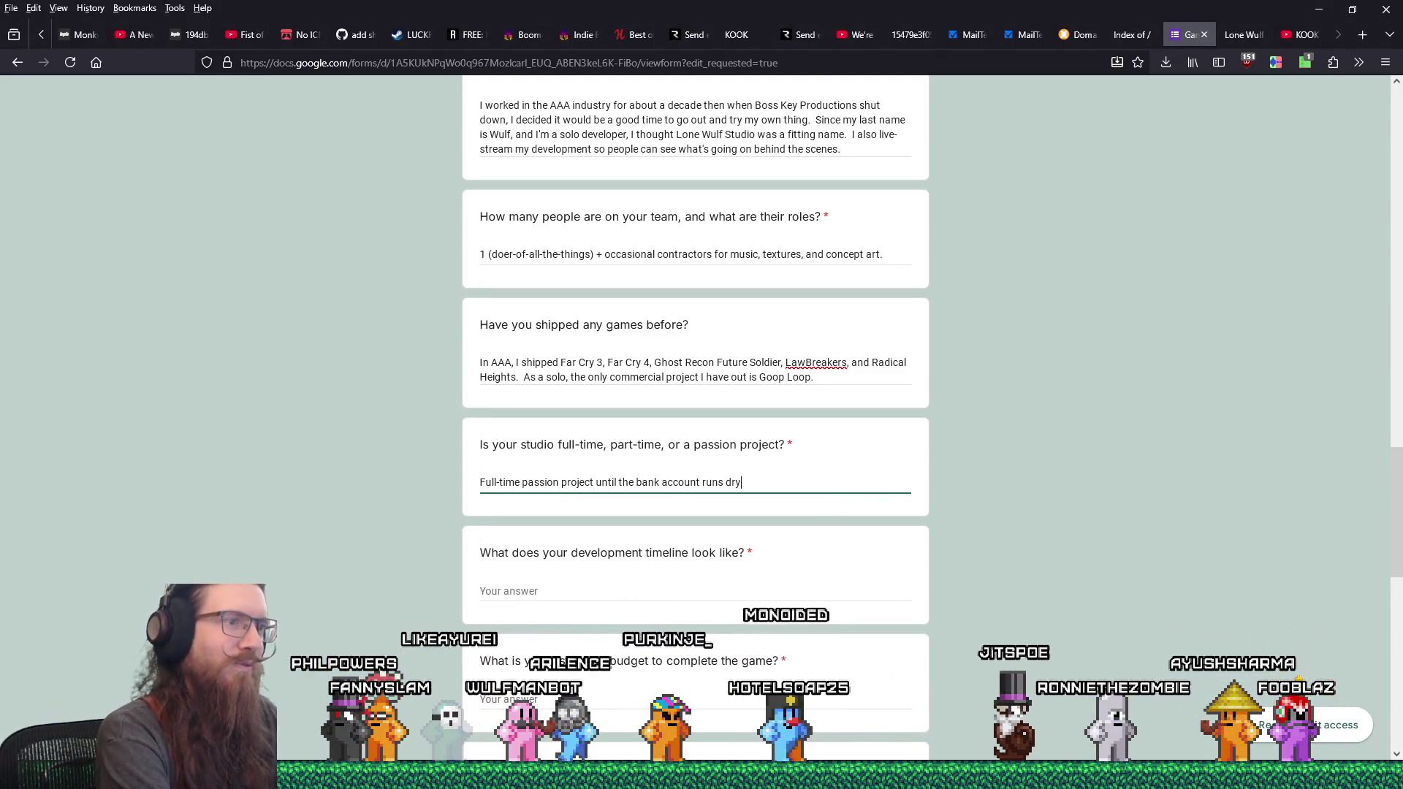
{"action": "key", "text": "super+period"}
{"action": "type", "text": "weat"}
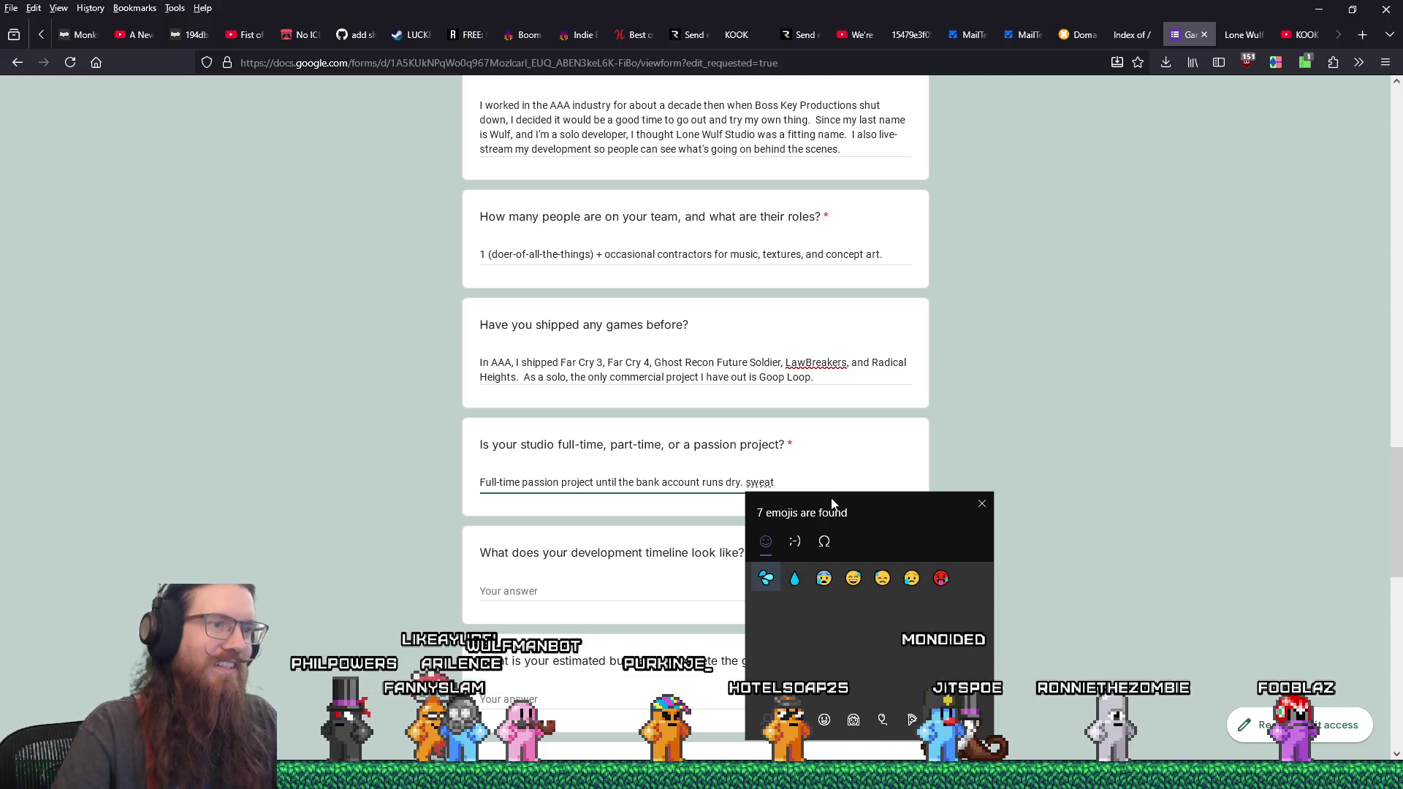
{"action": "left_click", "coordinate": [893, 581]}
- Enter 'Probably roughly 2 years of development left.' as the development timeline answer
{"action": "scroll", "coordinate": [1224, 512], "scroll_direction": "down", "scroll_amount": 10}
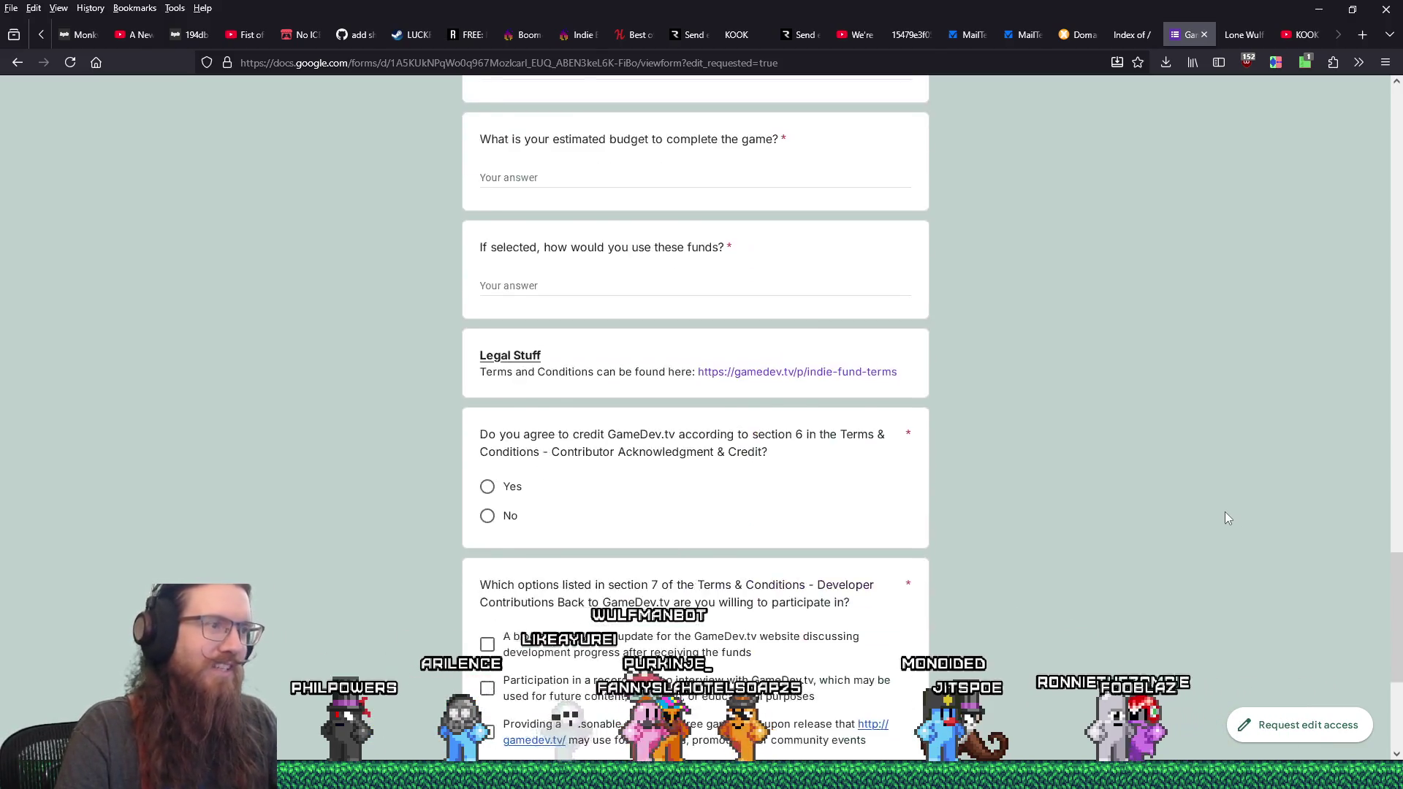
{"action": "scroll", "coordinate": [1224, 517], "scroll_direction": "up", "scroll_amount": 12}
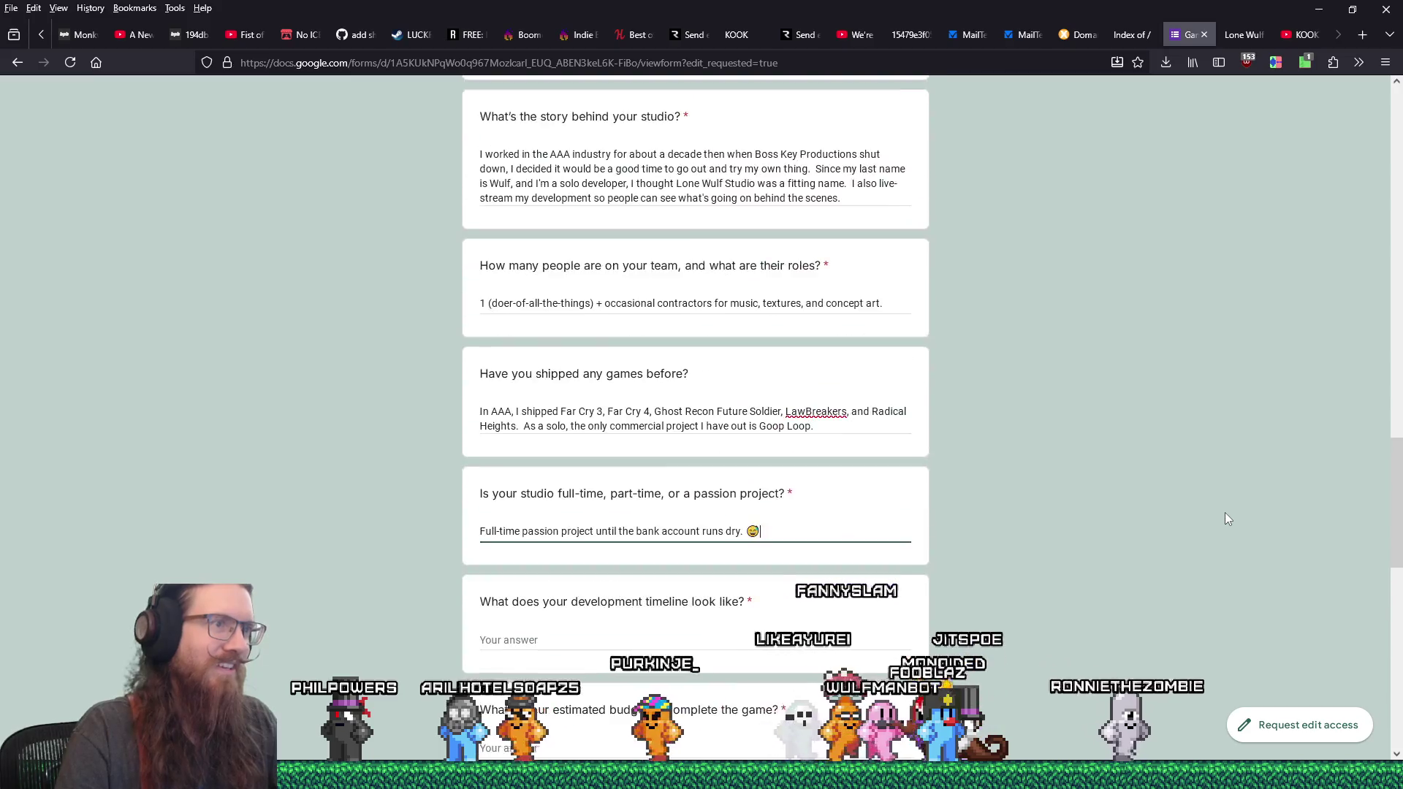
{"action": "scroll", "coordinate": [1079, 530], "scroll_direction": "down", "scroll_amount": 2}
{"action": "left_click", "coordinate": [680, 492]}
{"action": "type", "text": "Probably about"}
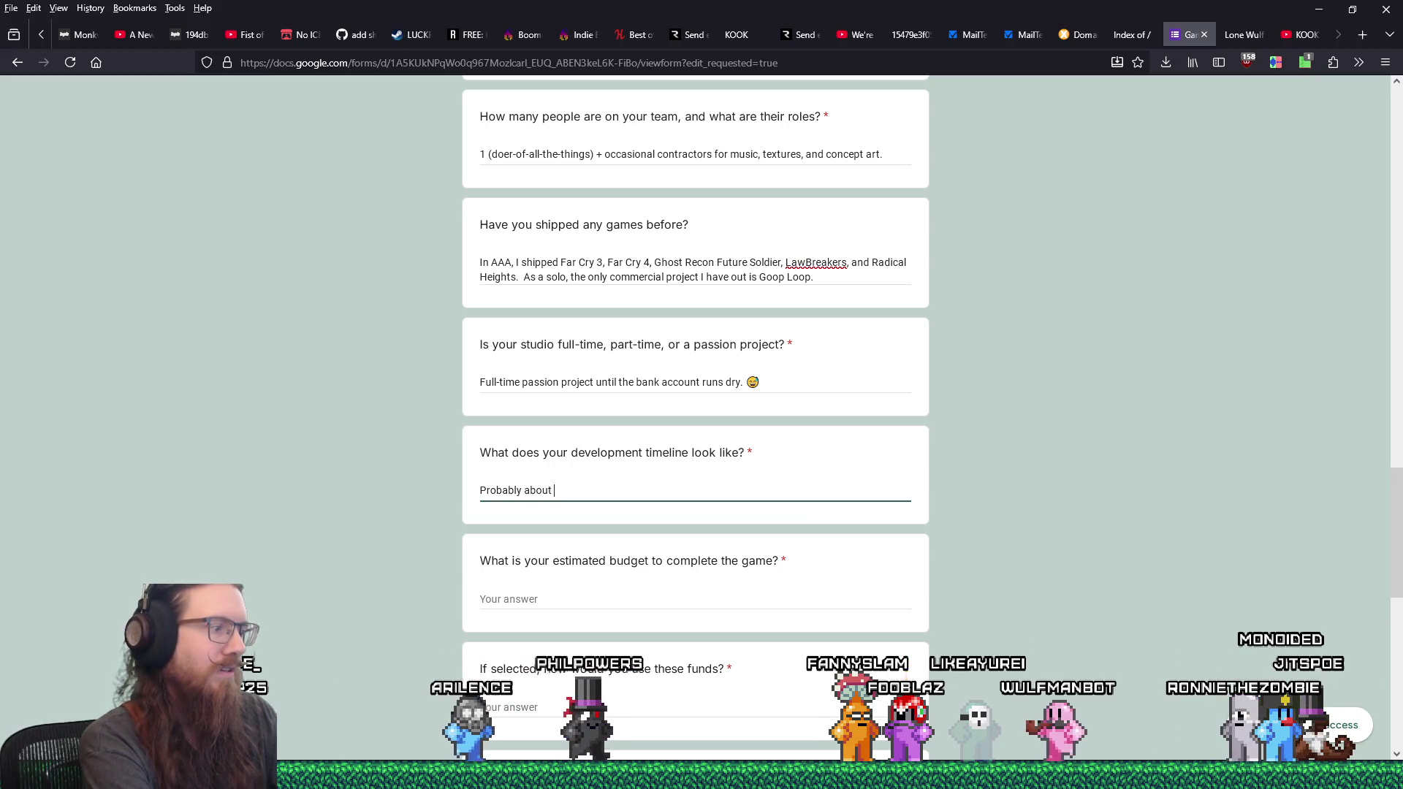
{"action": "type", "text": "2 years of deve"}
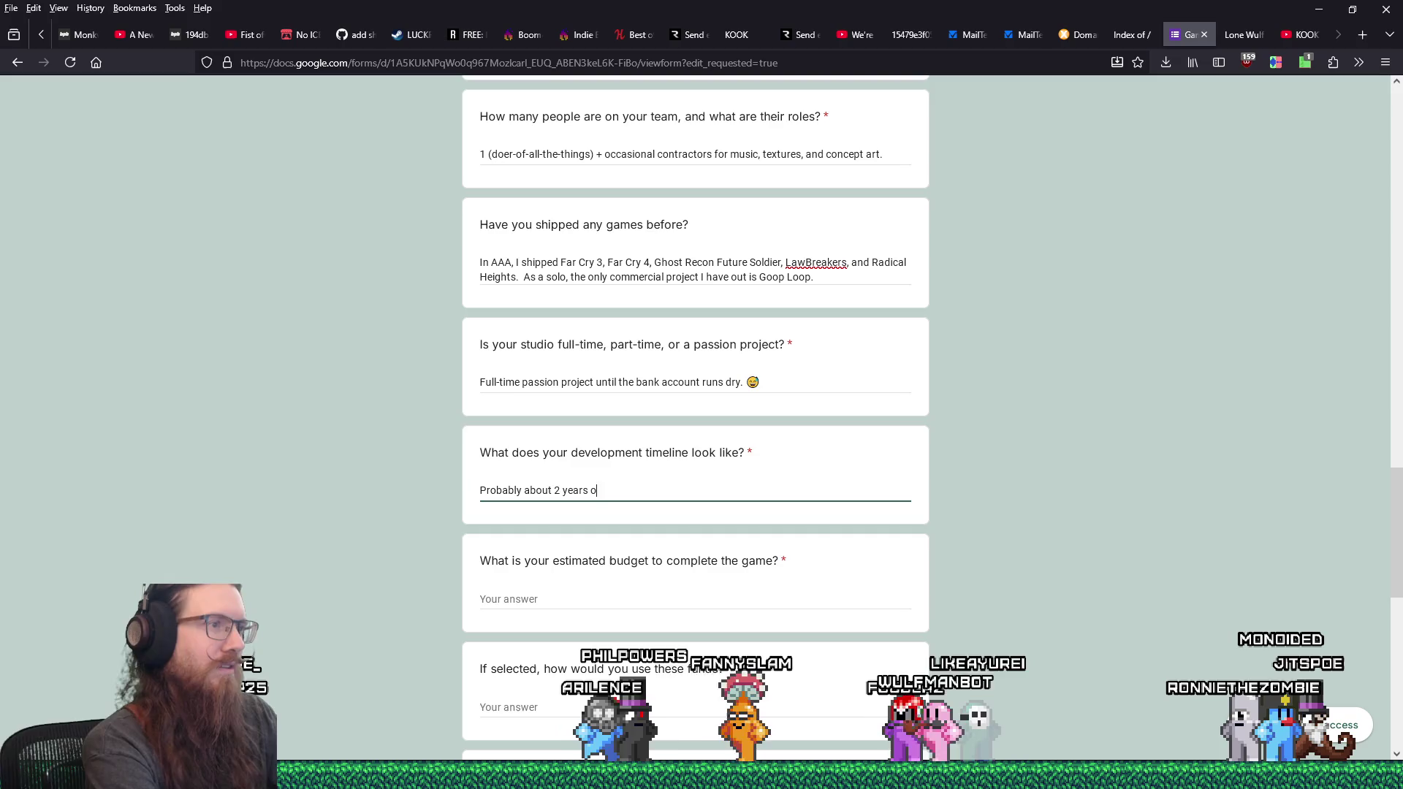
{"action": "type", "text": "lopment left"}
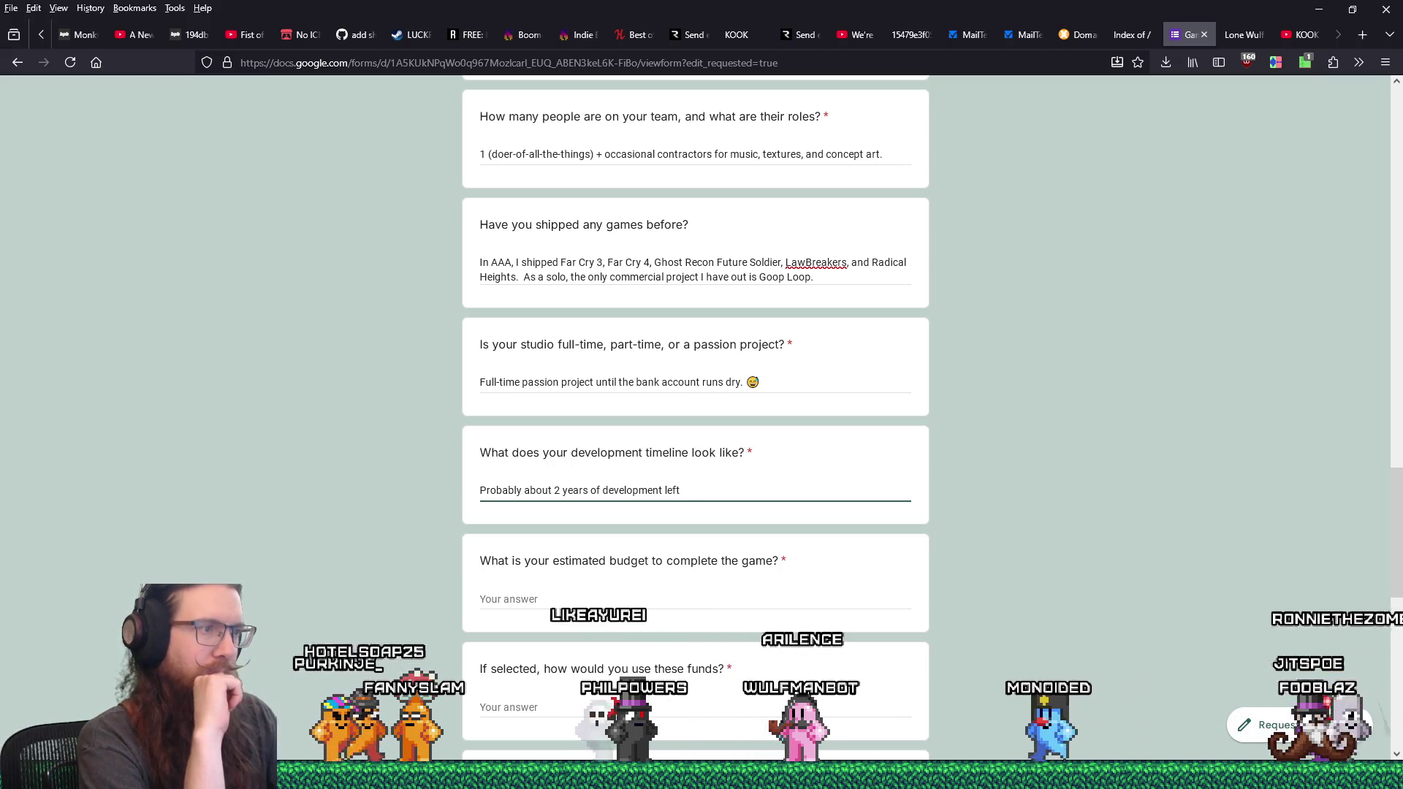
{"action": "type", "text": "."}
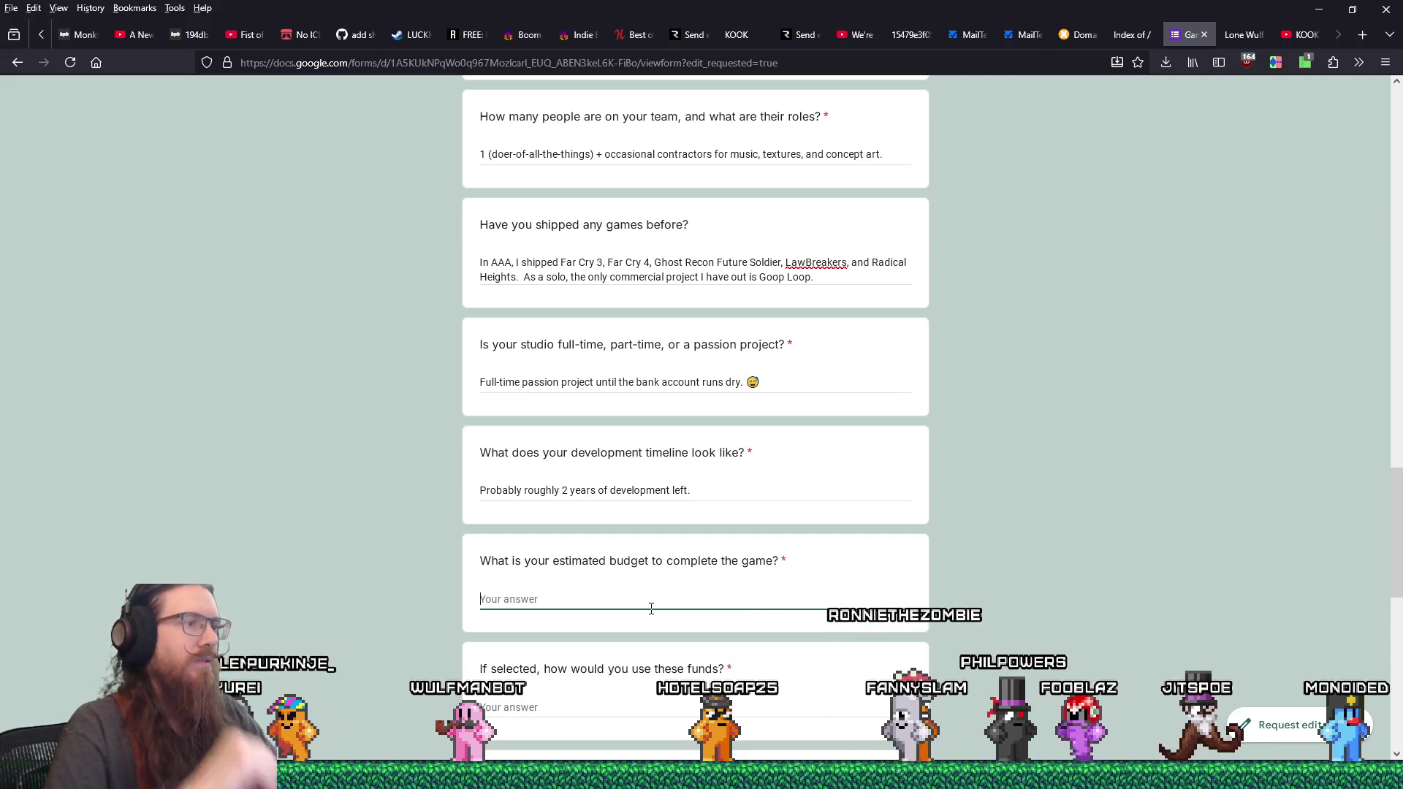
- Enter the budget as ~$200,000 with a full-time salary, or closer to $80,000 for cost of living alone
{"action": "left_click", "coordinate": [257, 342]}
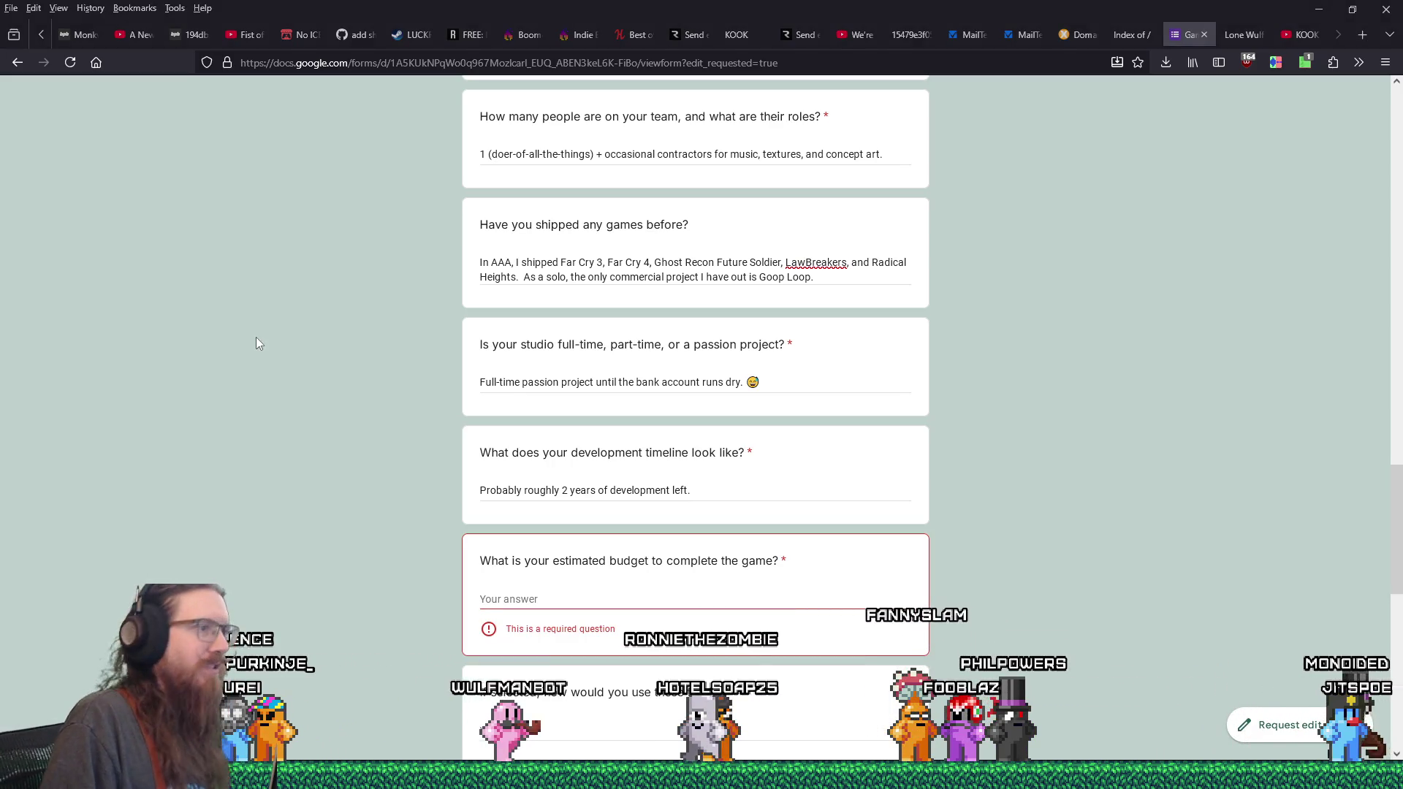
{"action": "left_click", "coordinate": [590, 591]}
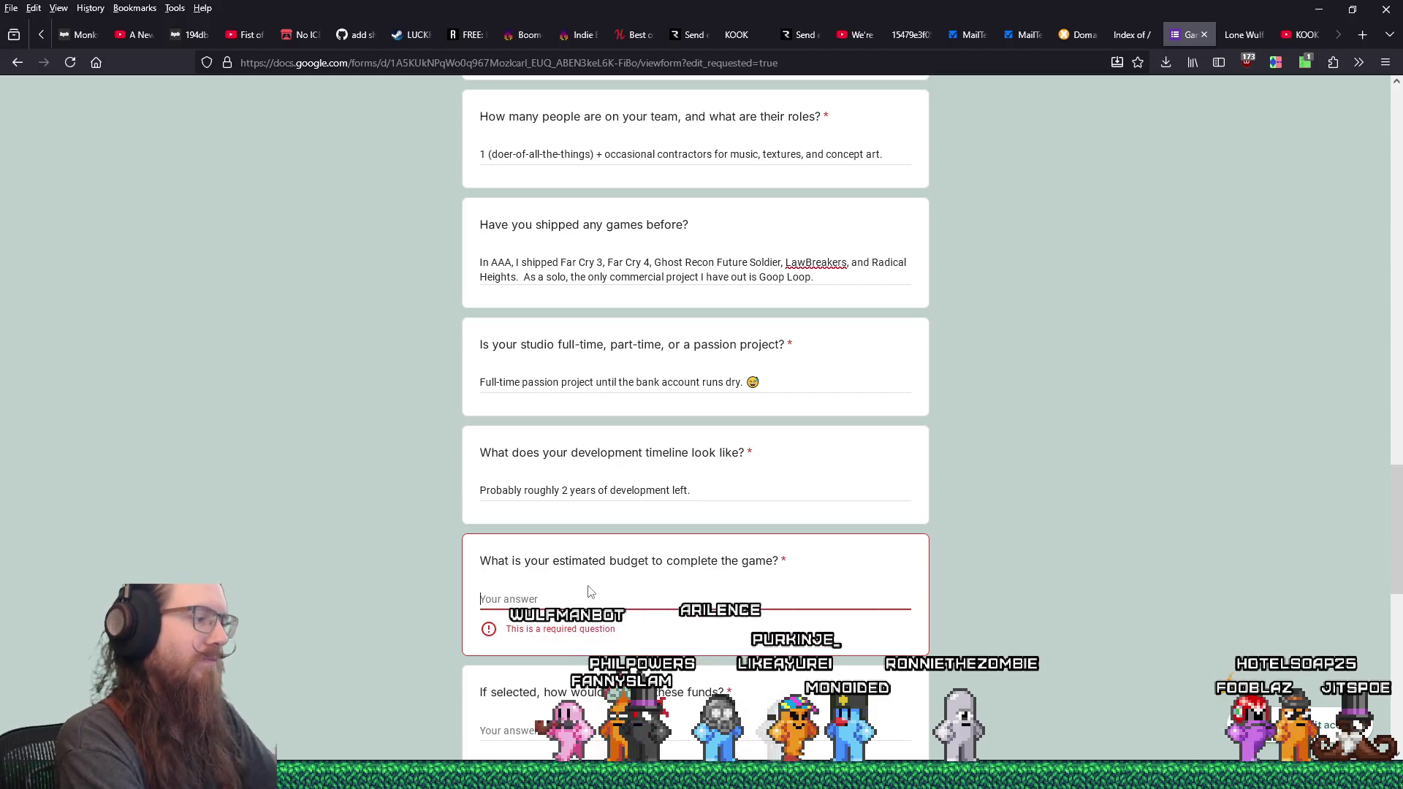
{"action": "type", "text": "~$200,00"}
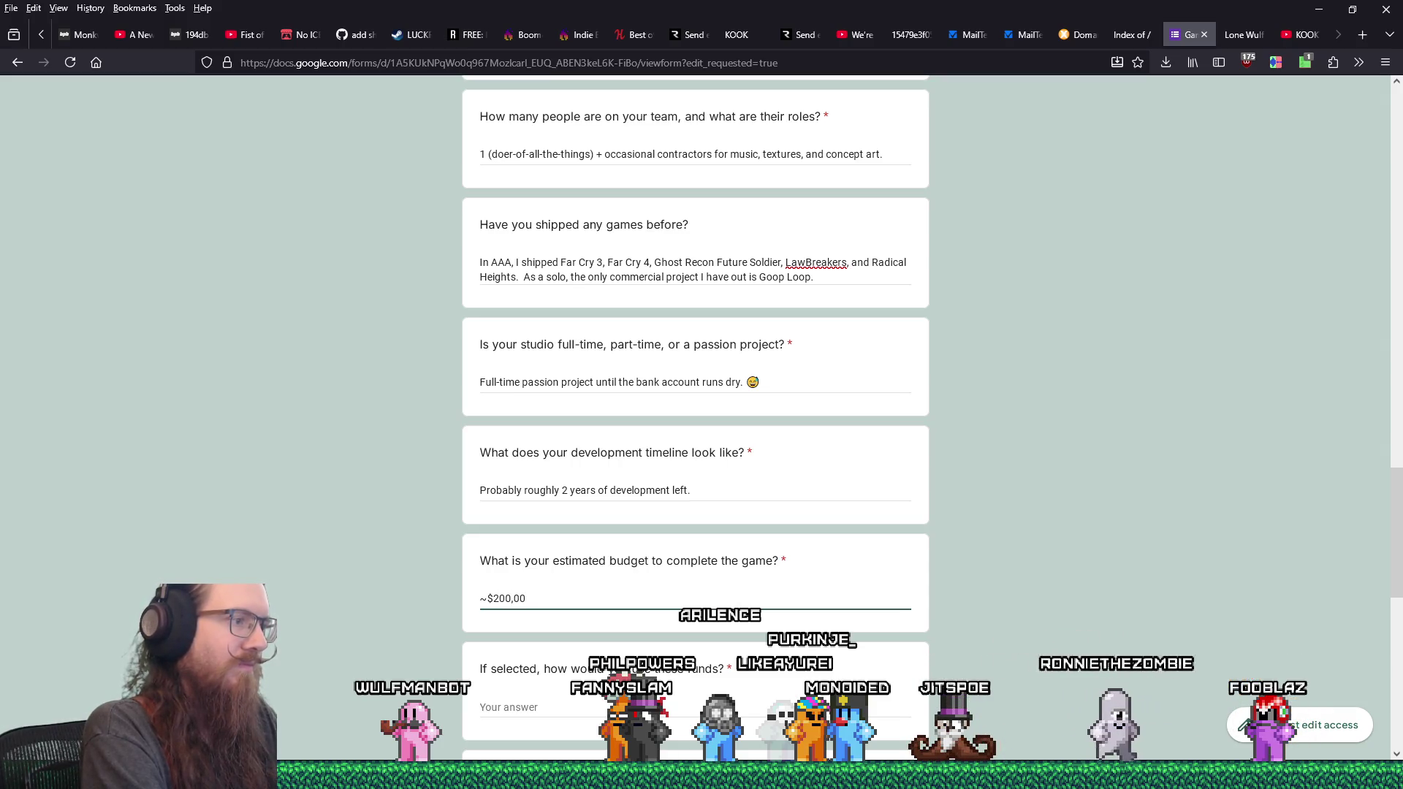
{"action": "type", "text": "0 if I were"}
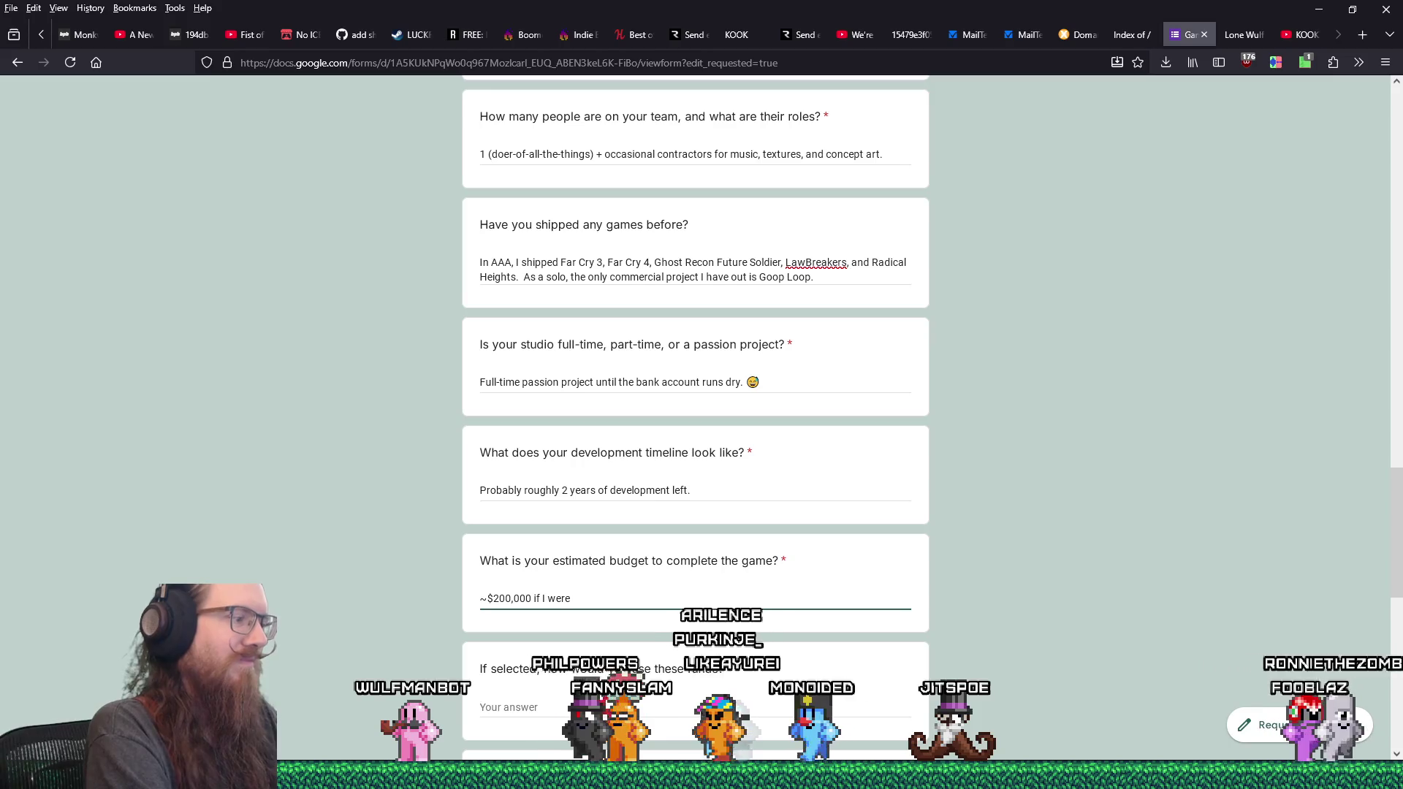
{"action": "type", "text": " paying myself"}
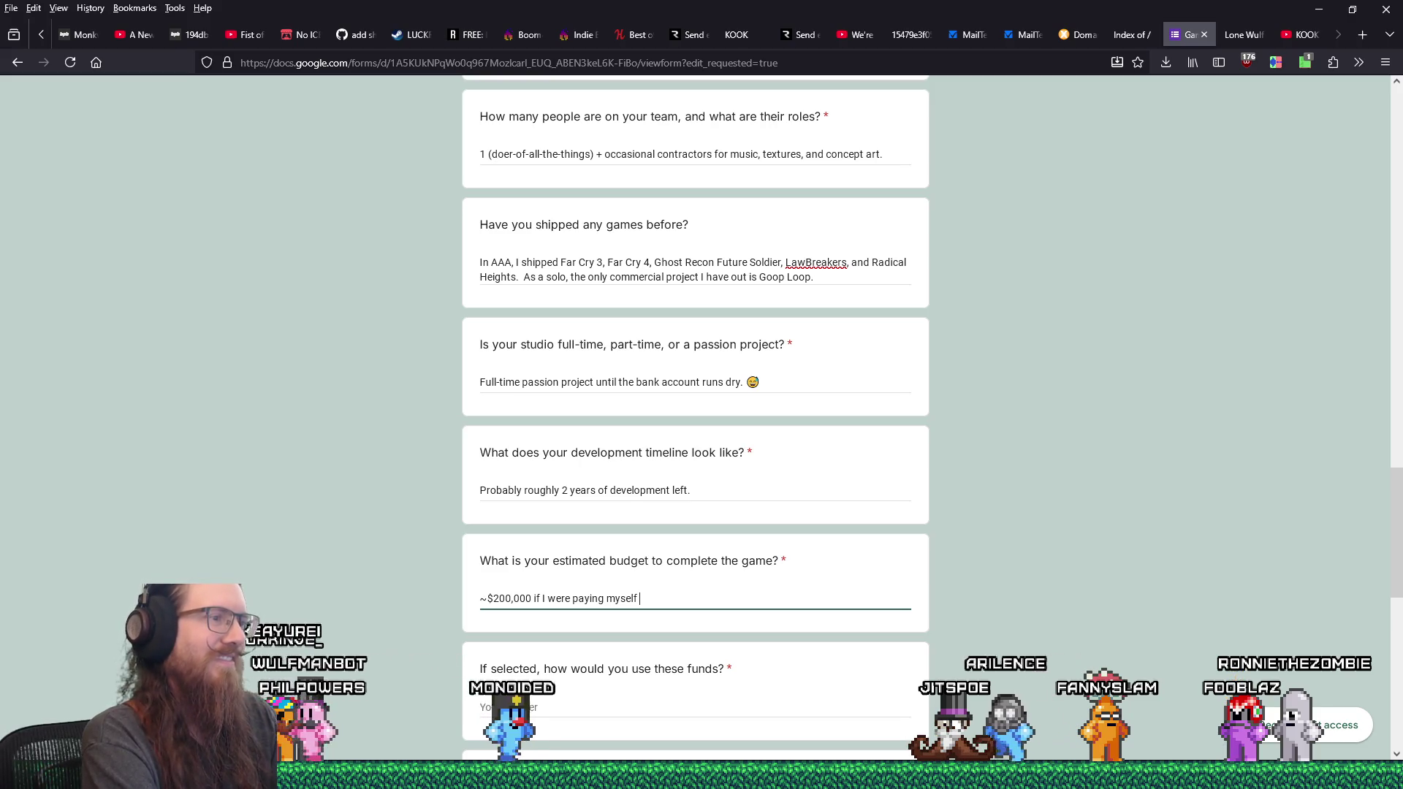
{"action": "type", "text": "like a full"}
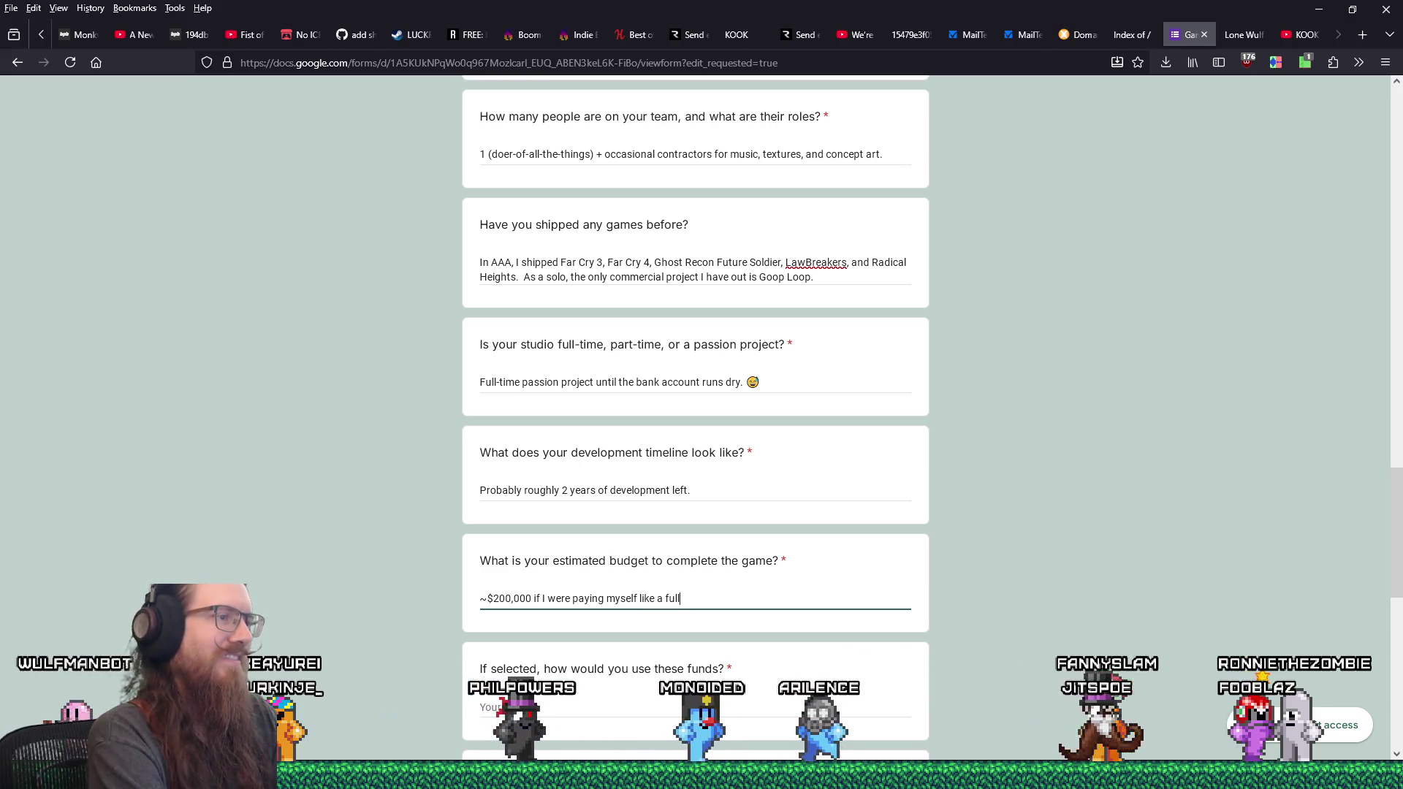
{"action": "type", "text": "-time employ"}
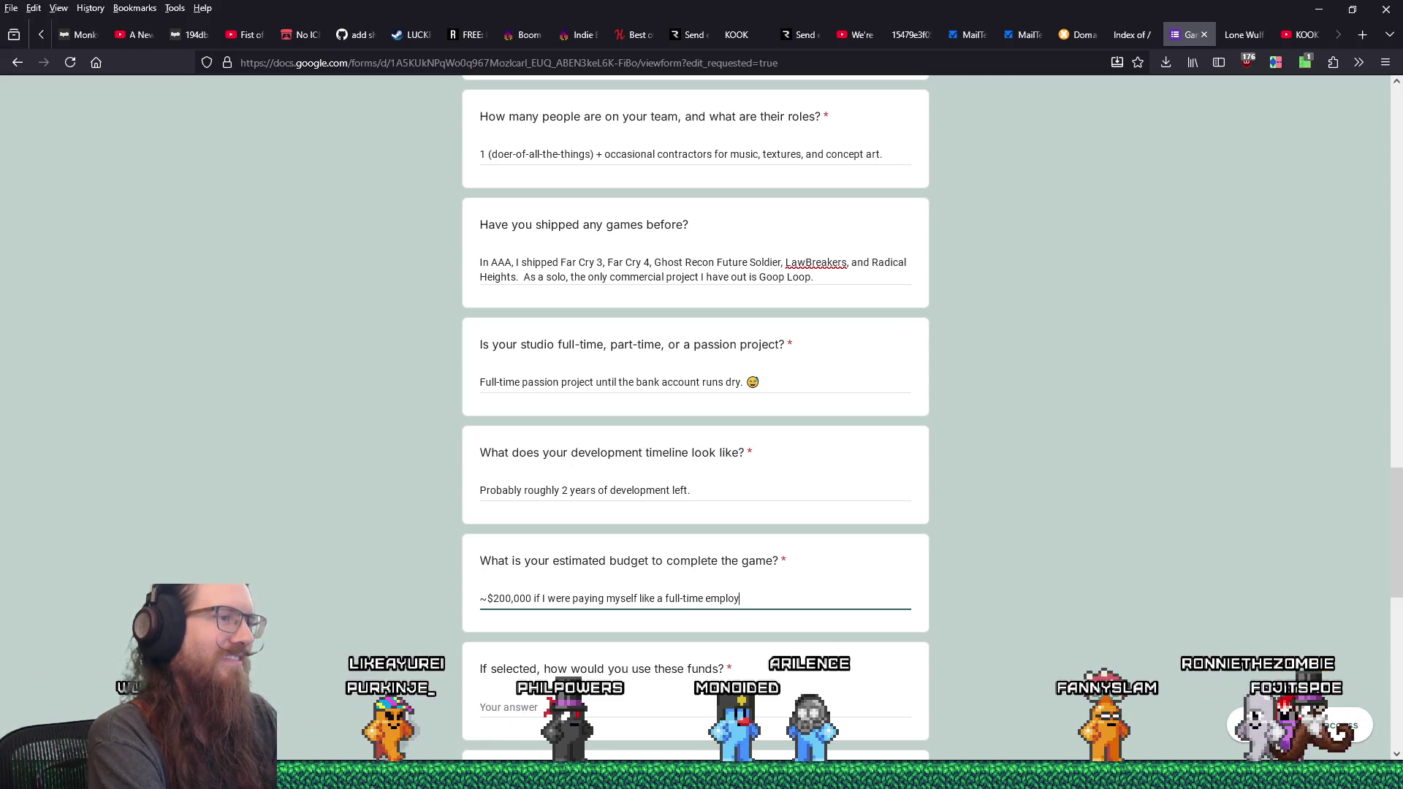
{"action": "type", "text": "ee, but"}
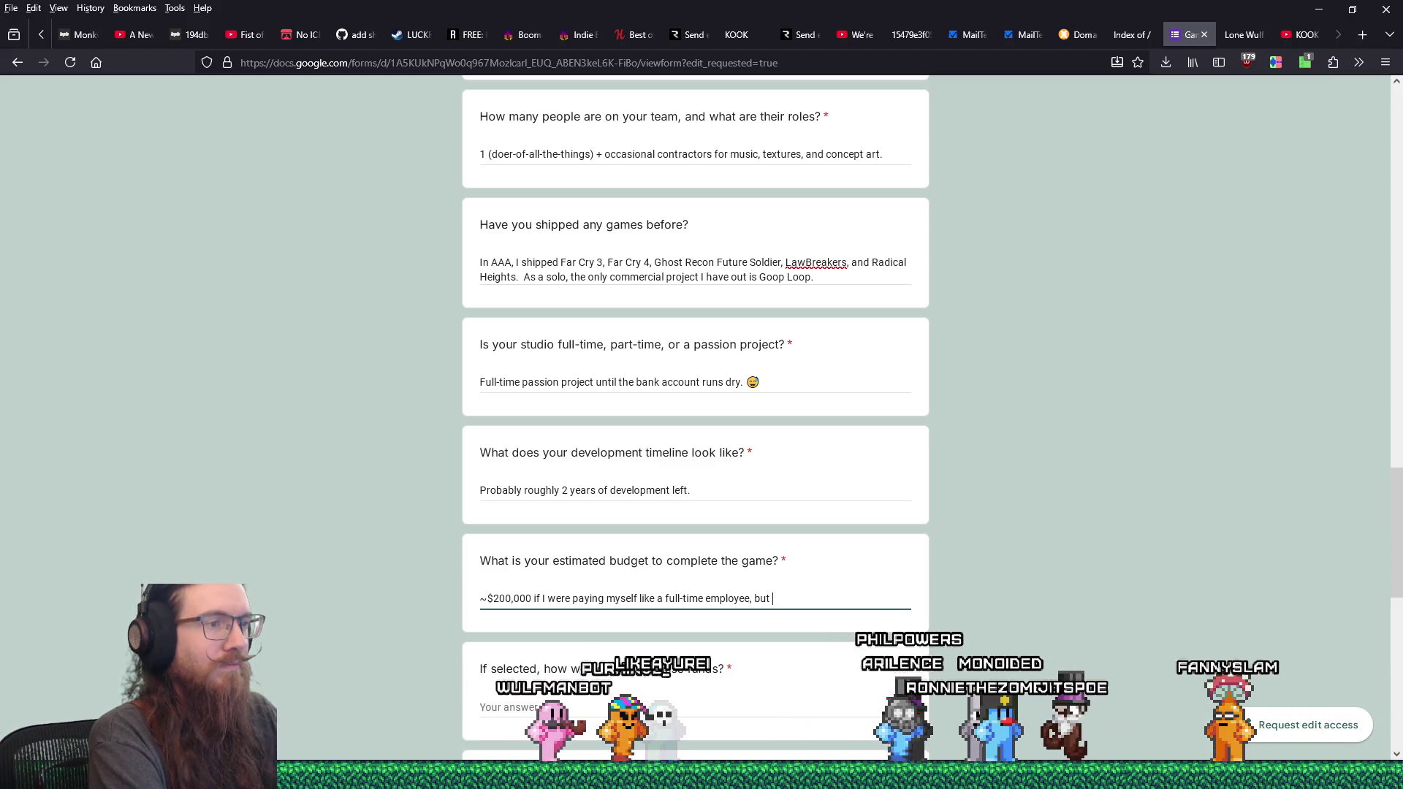
{"action": "type", "text": "ma"}
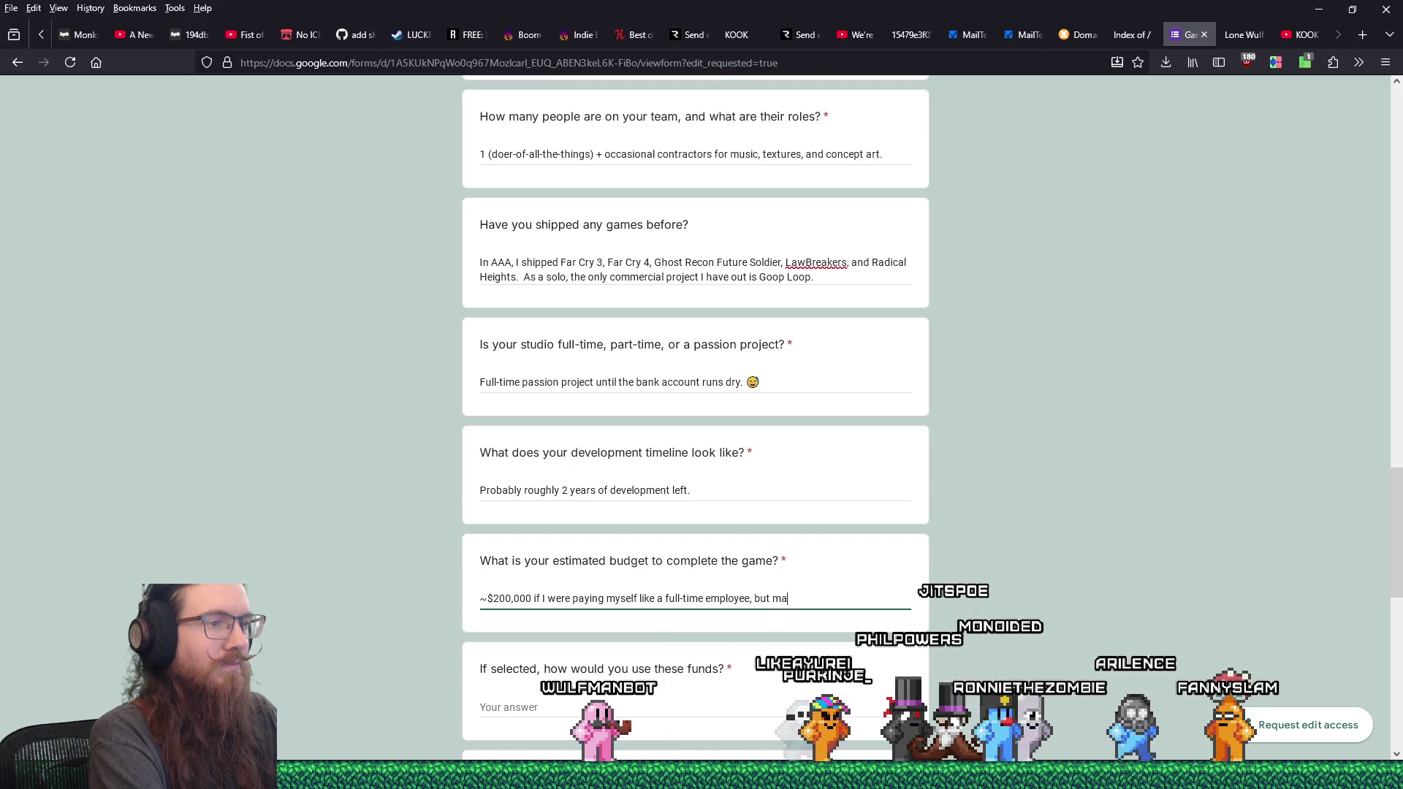
{"action": "type", "text": "ybe closer ot"}
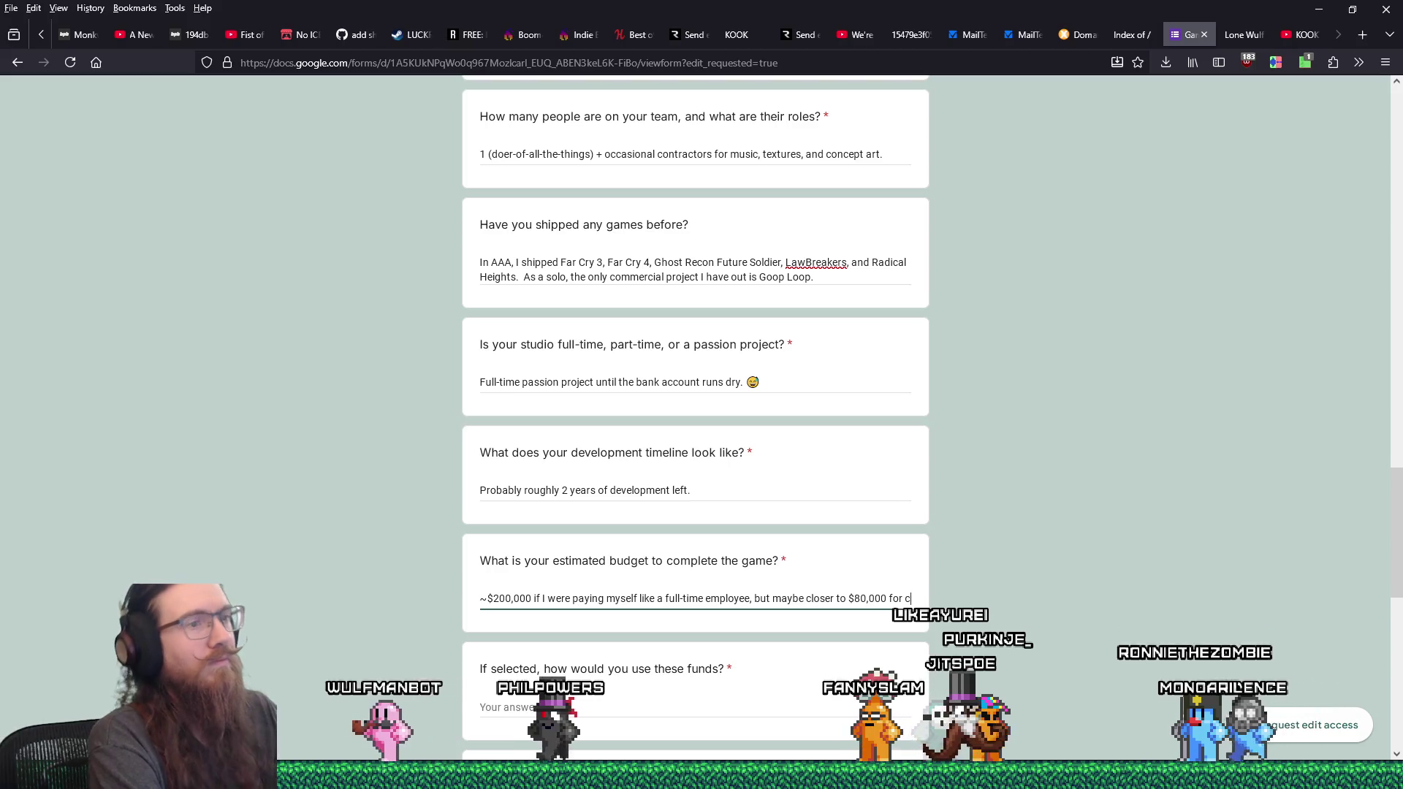
{"action": "type", "text": "cost of living alo"}
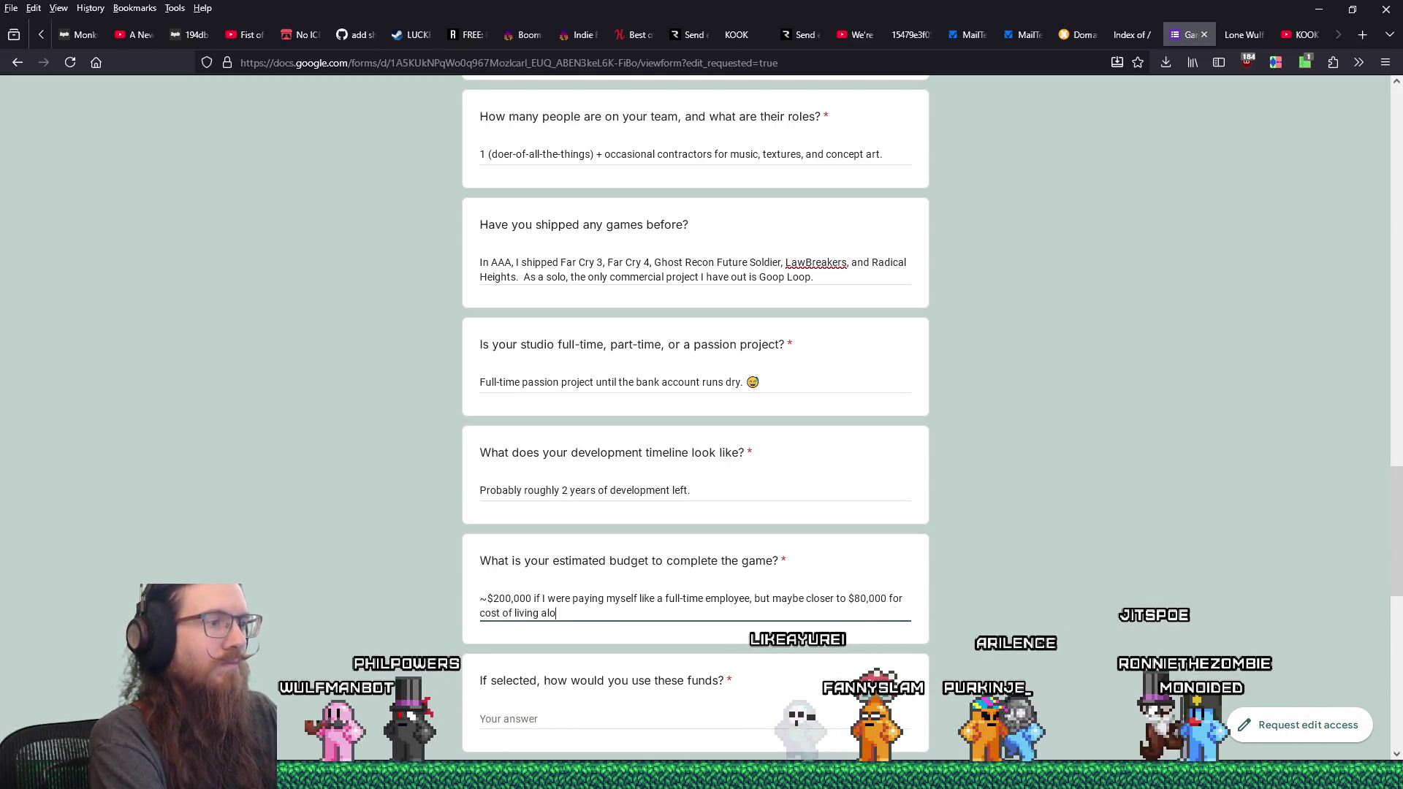
{"action": "type", "text": "ne."}
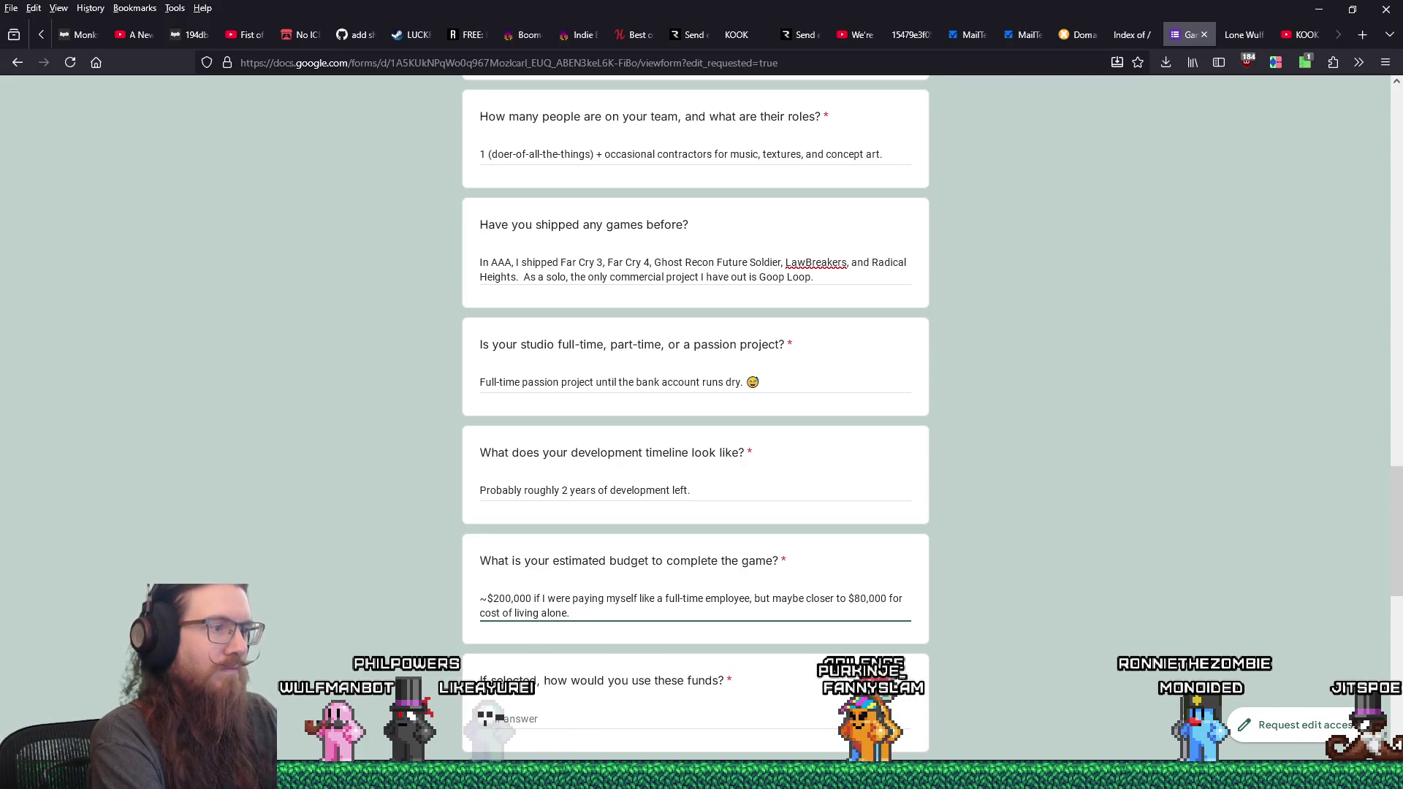
- Write that the funds would contract a texture artist, possibly for some music as well
{"action": "scroll", "coordinate": [541, 599], "scroll_direction": "down", "scroll_amount": 3}
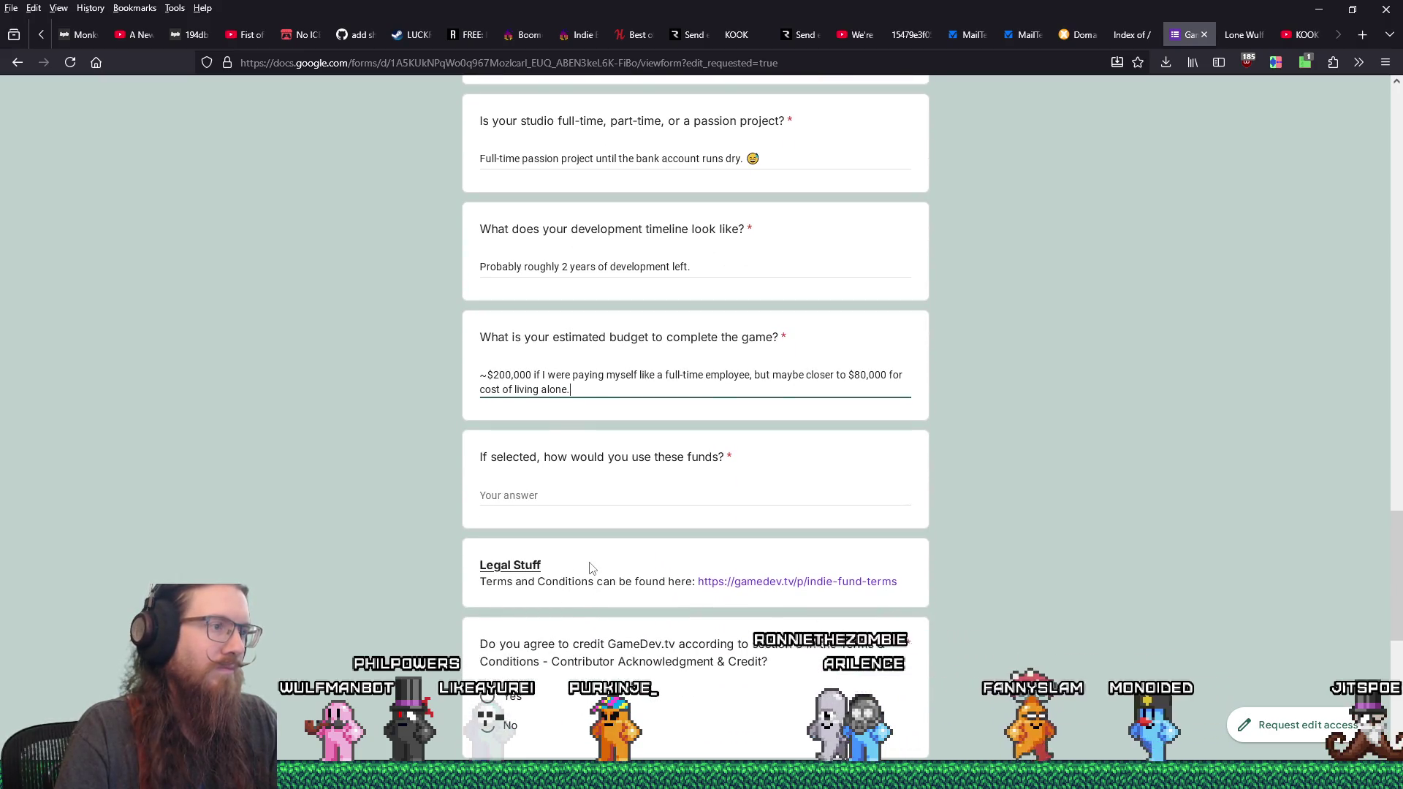
{"action": "left_click", "coordinate": [578, 496]}
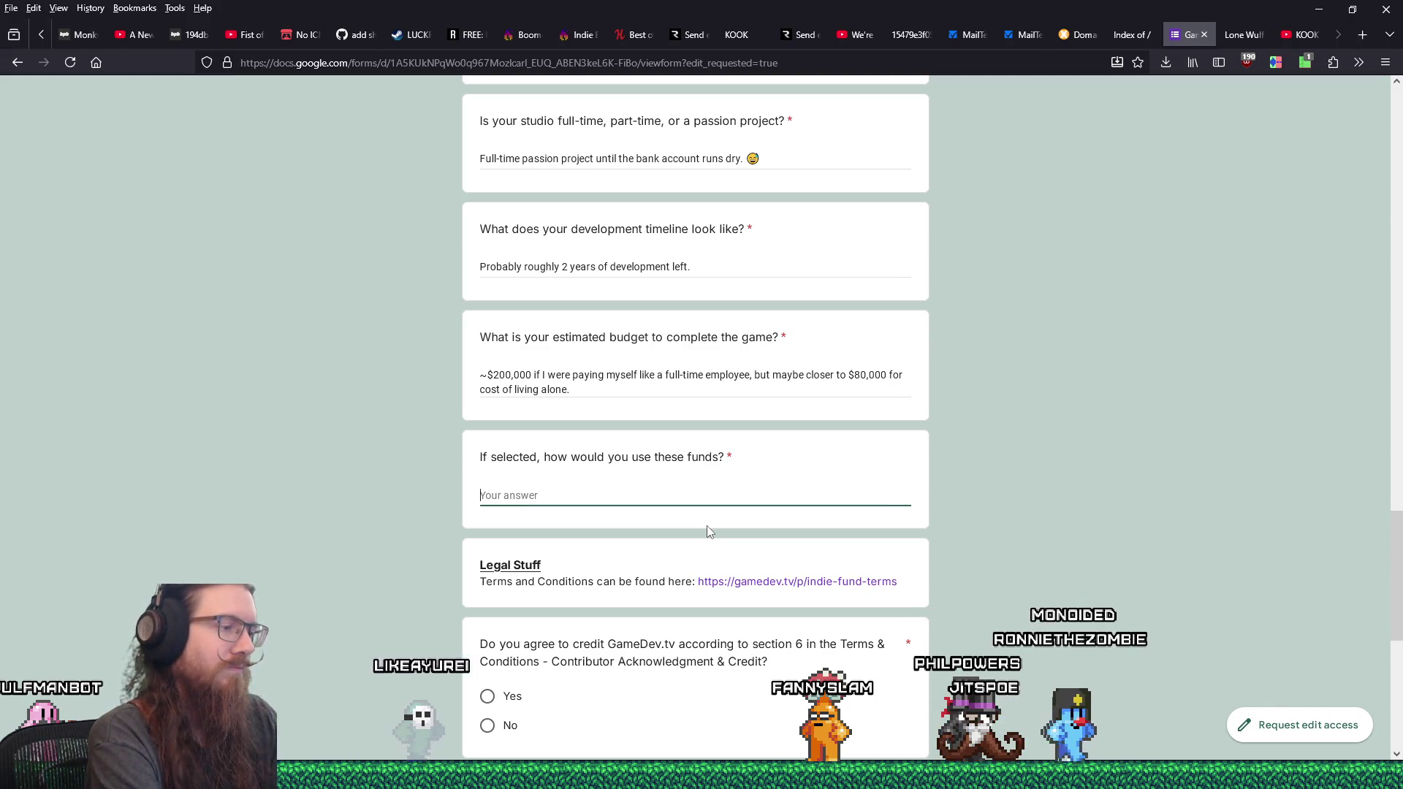
{"action": "type", "text": "There's a"}
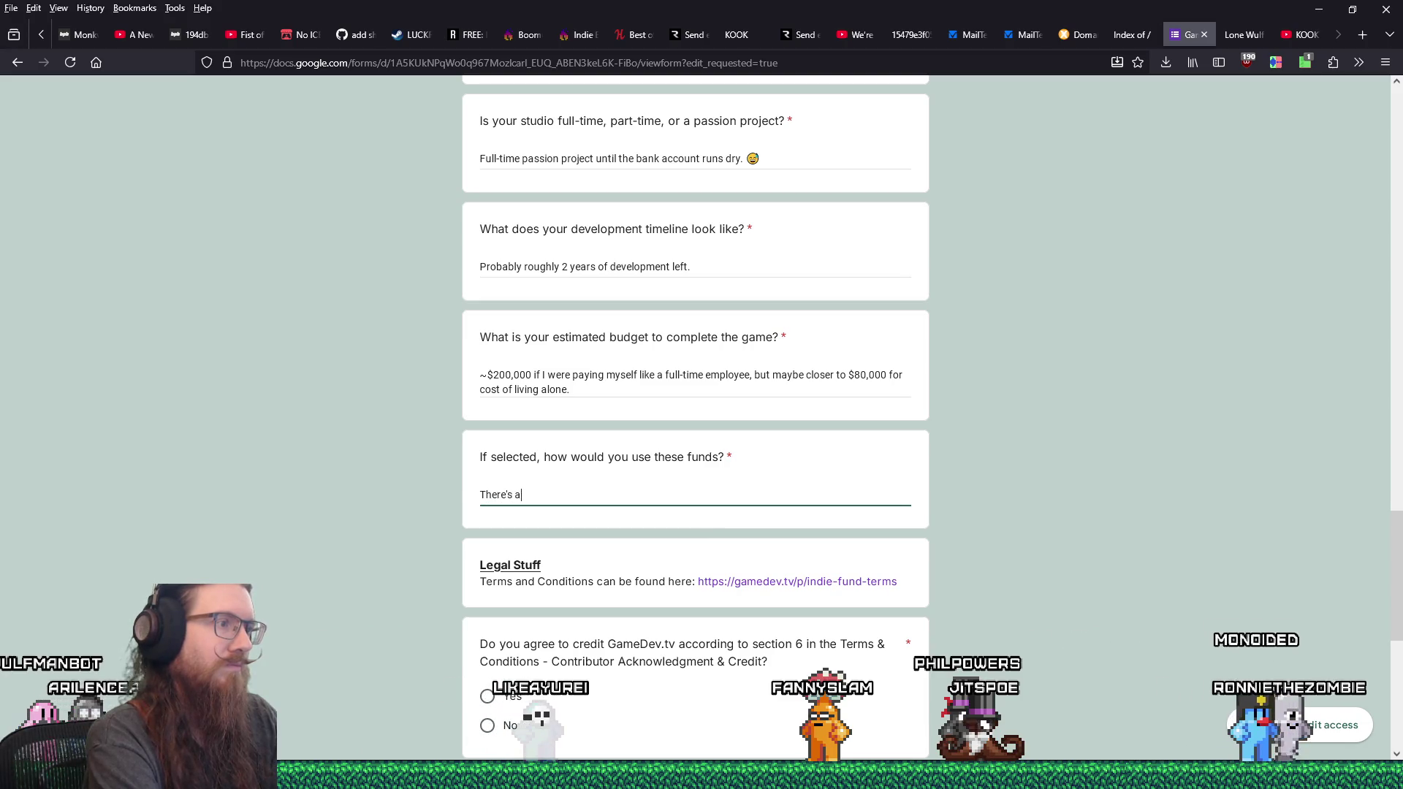
{"action": "type", "text": " texture a"}
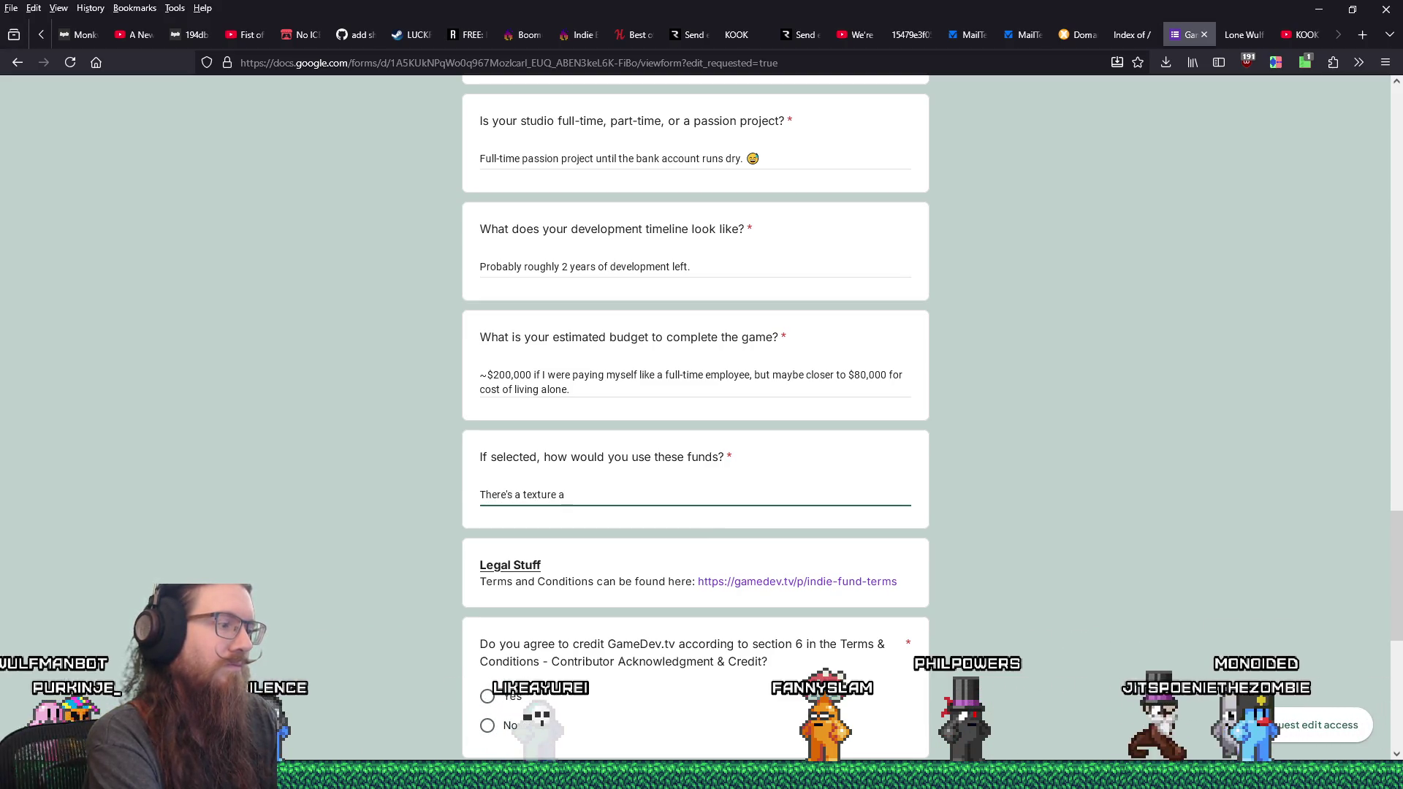
{"action": "type", "text": "rtist I would l"}
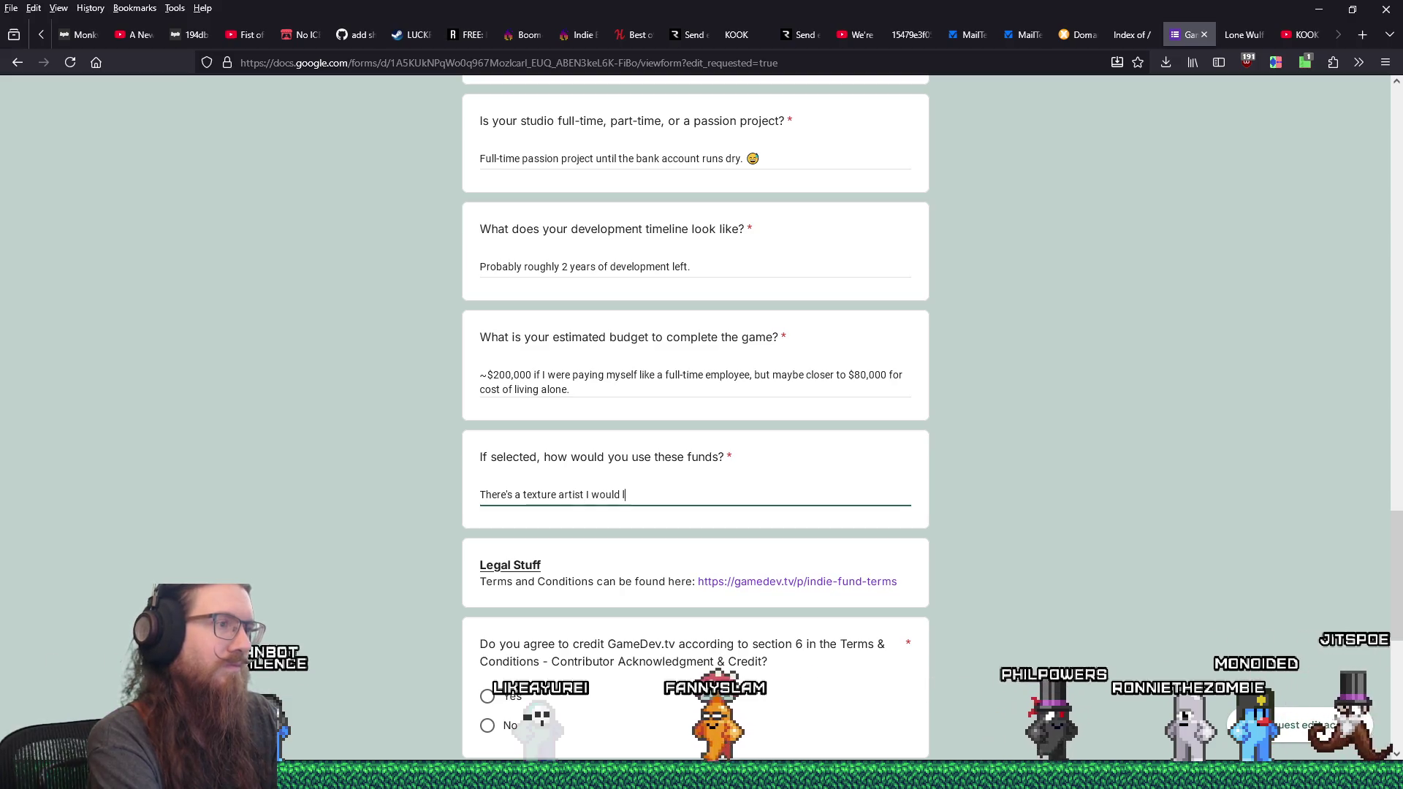
{"action": "type", "text": "ike to contract"}
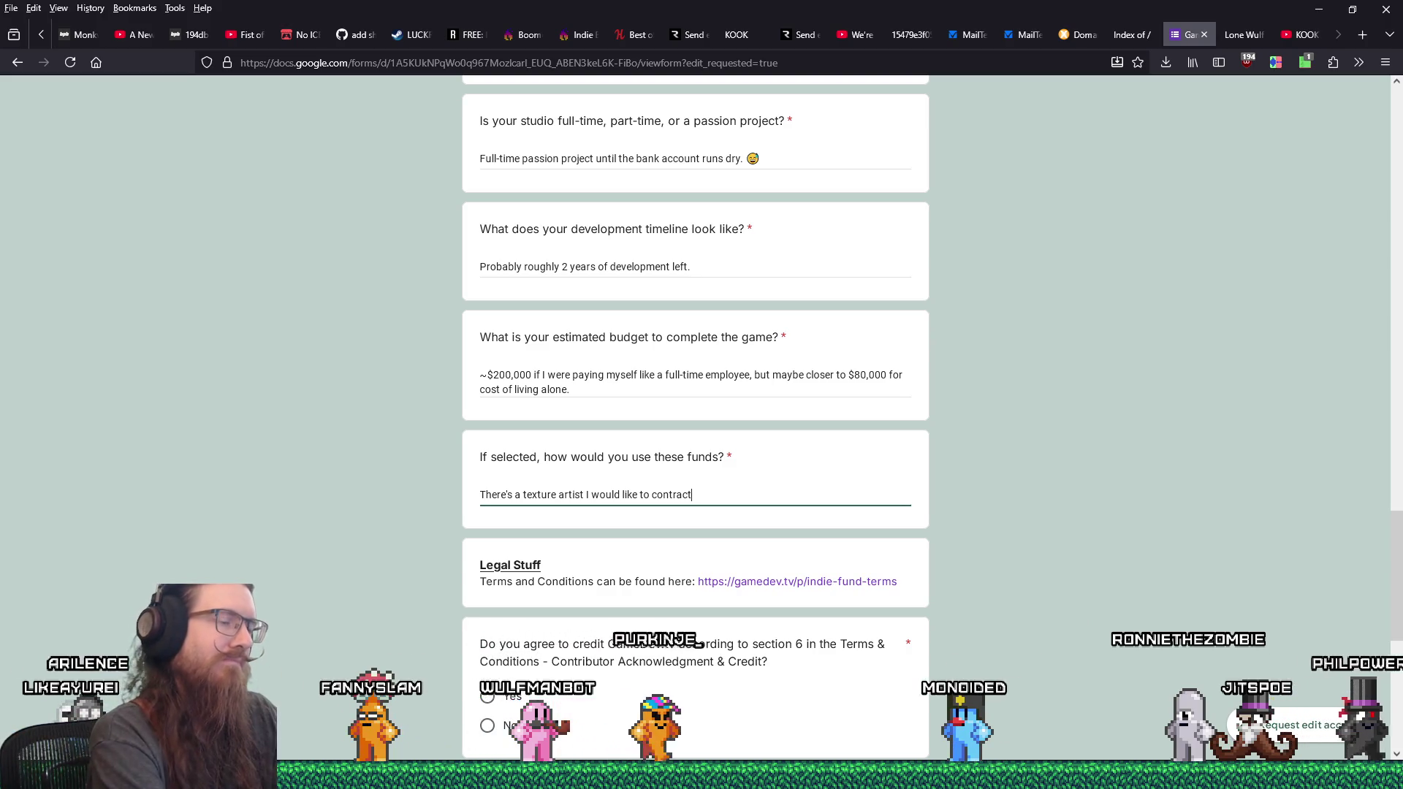
{"action": "type", "text": "mak"}
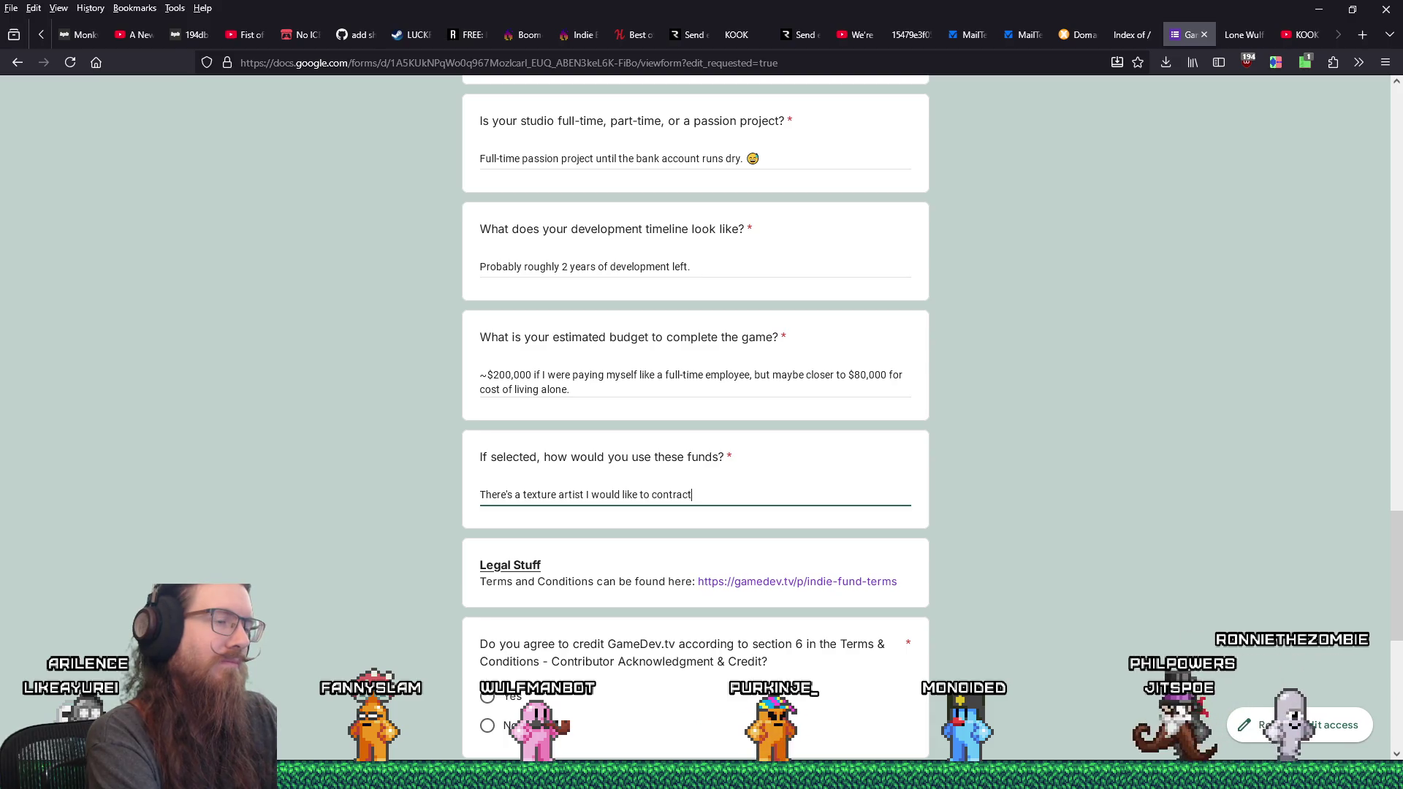
{"action": "type", "text": "e some stuf"}
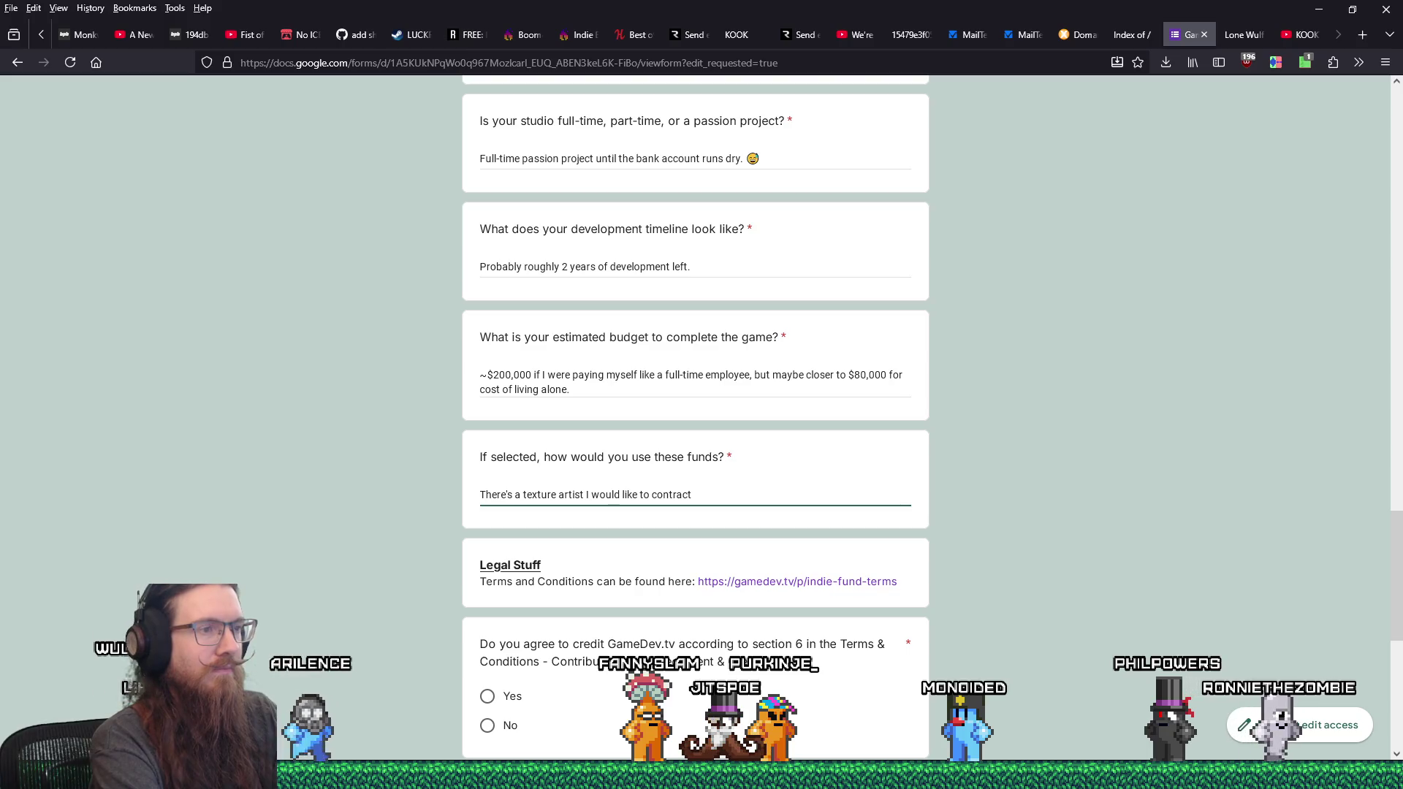
{"action": "type", "text": "--"}
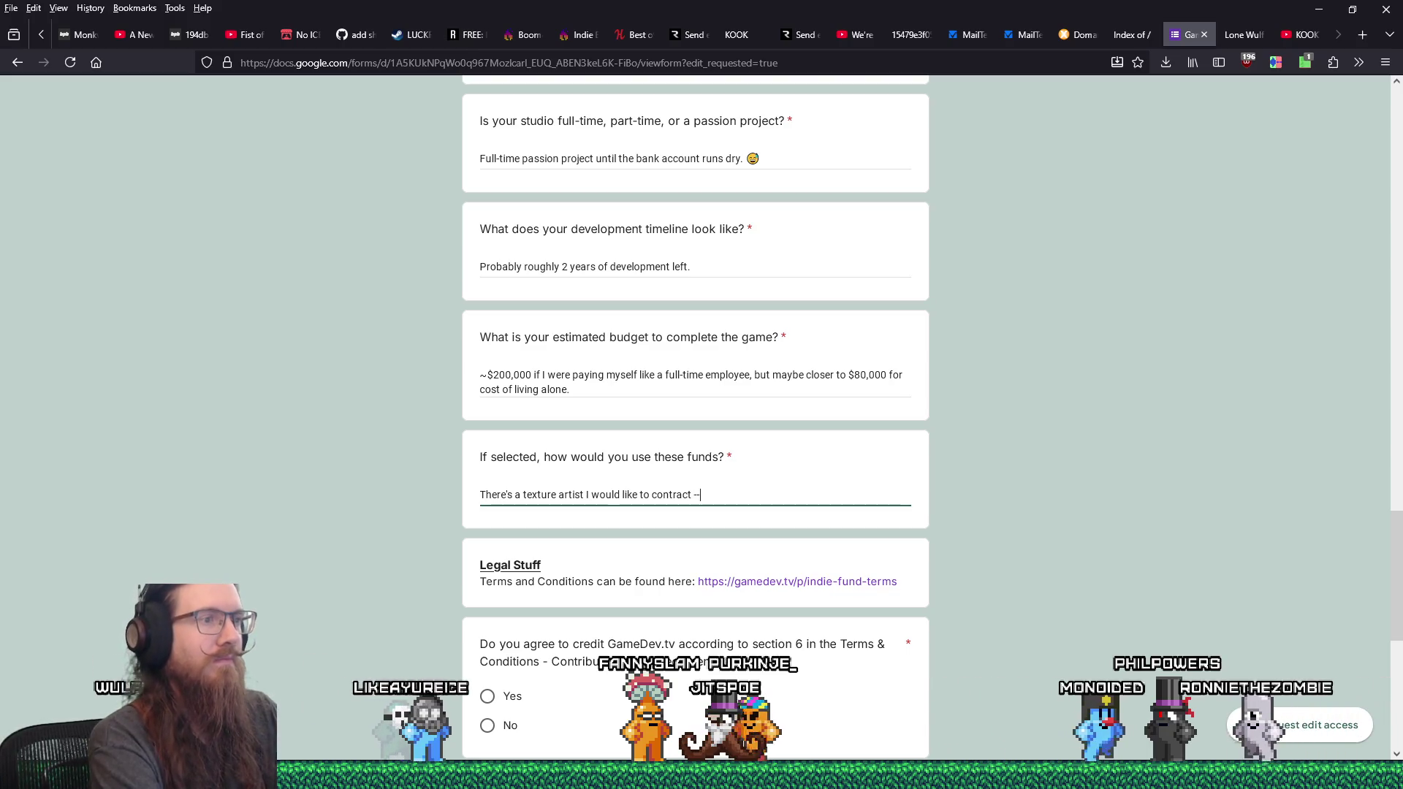
{"action": "type", "text": " possibly some m"}
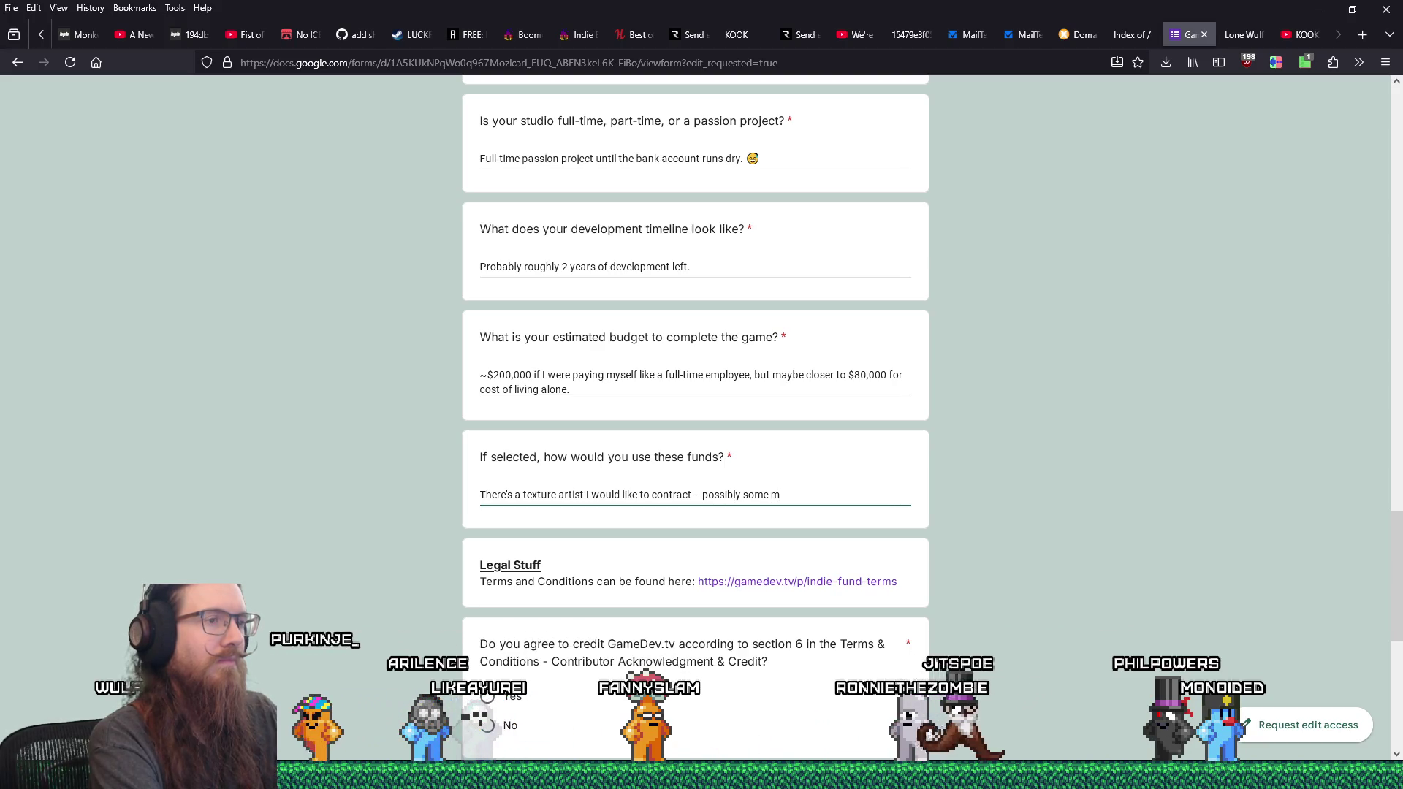
{"action": "type", "text": "usic as"}
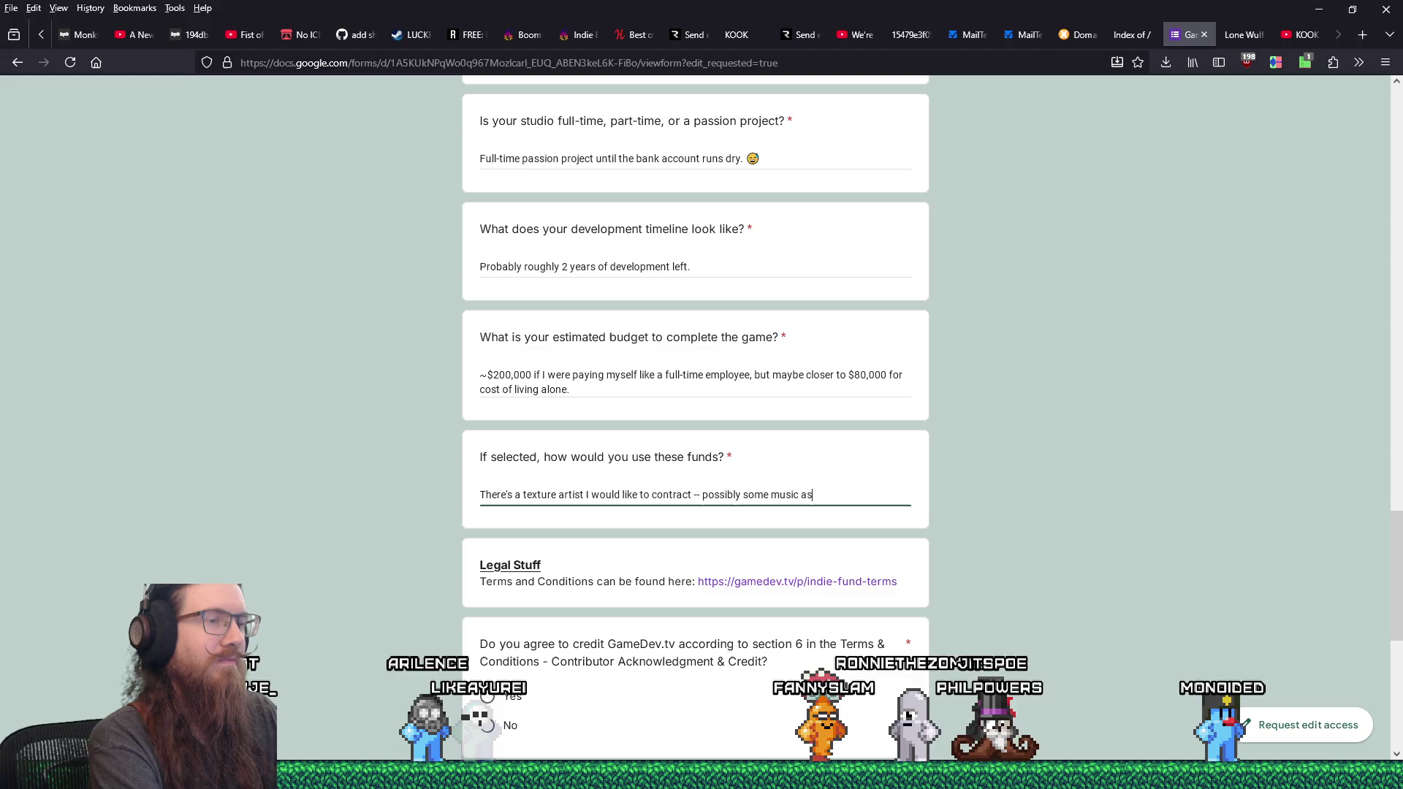
{"action": "type", "text": " well (or just"}
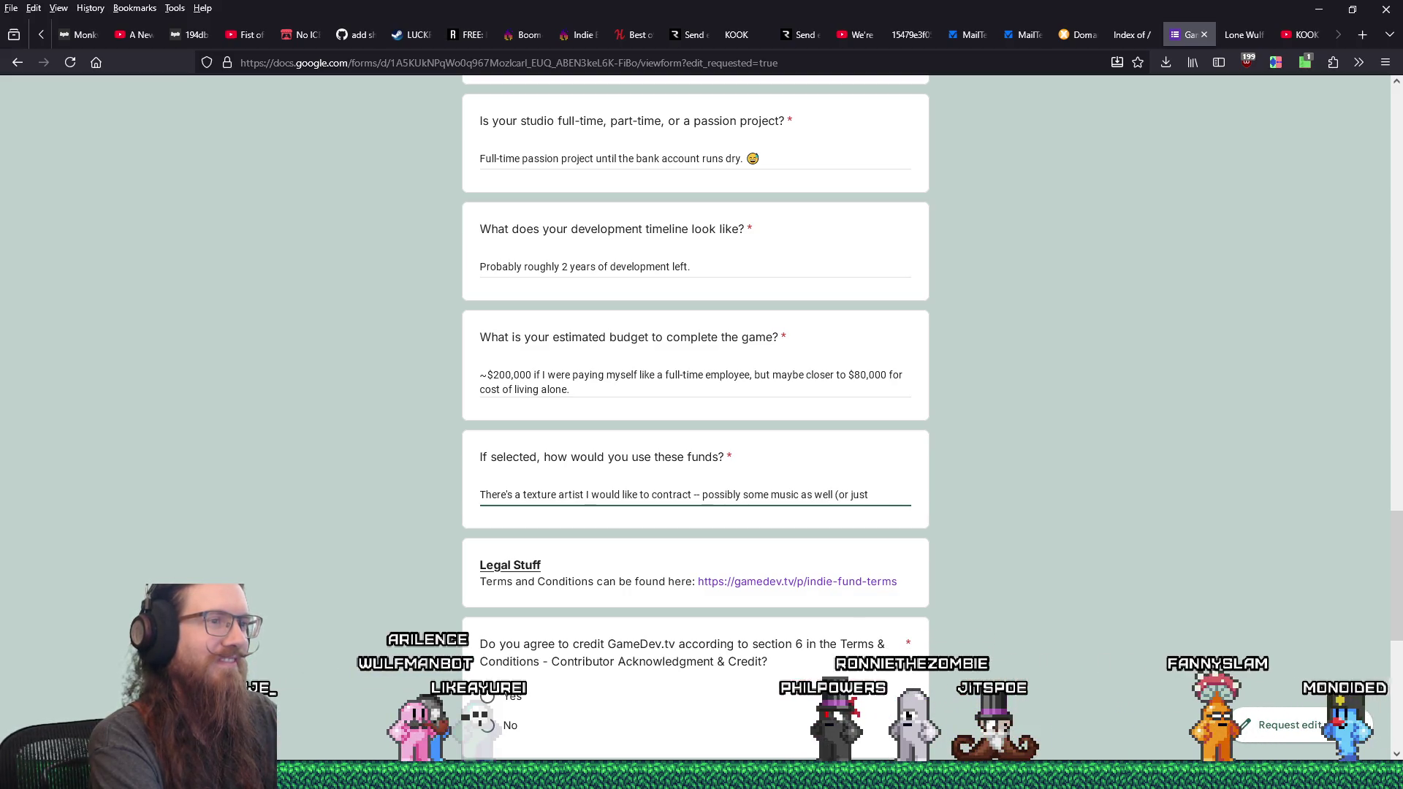
{"action": "type", "text": "."}
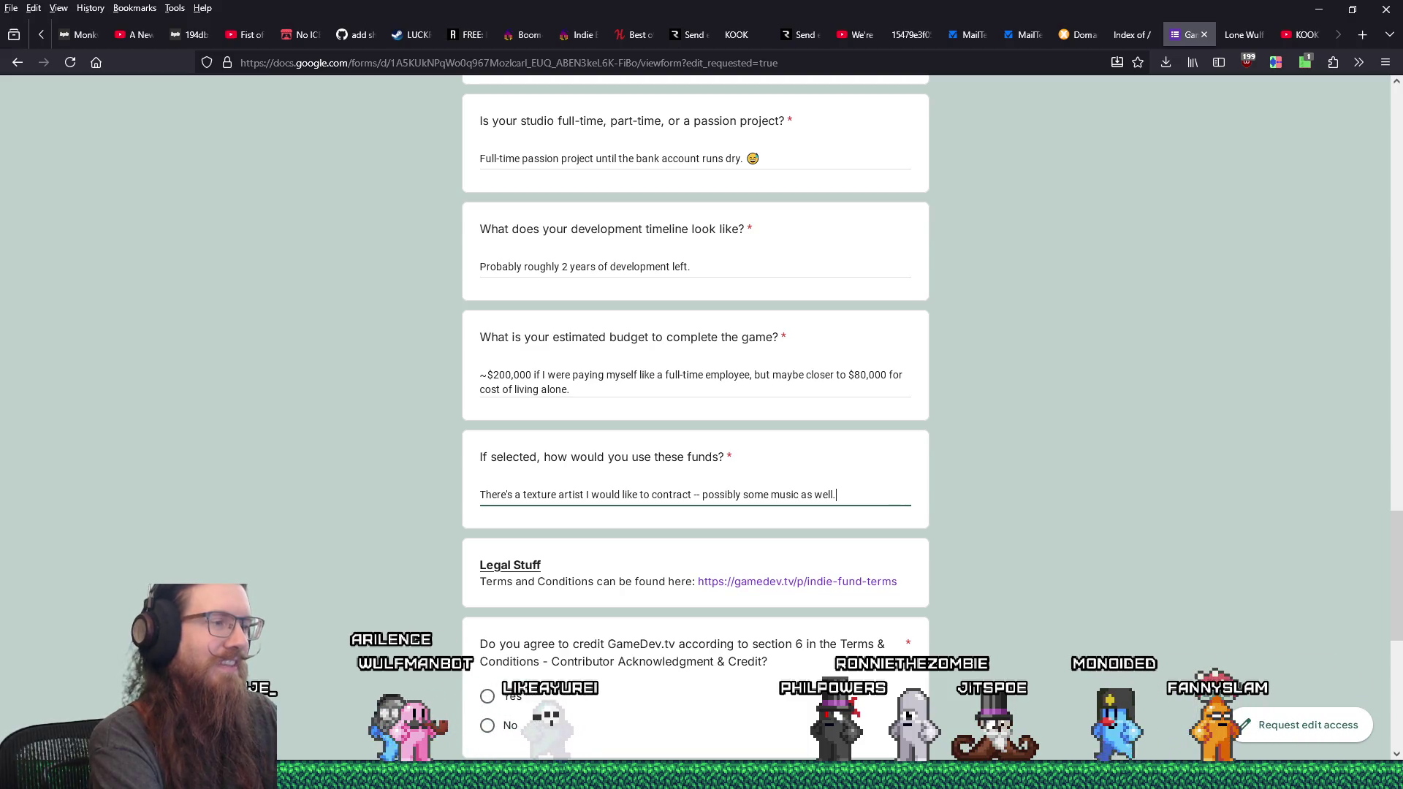
{"action": "scroll", "coordinate": [398, 505], "scroll_direction": "down", "scroll_amount": 2}
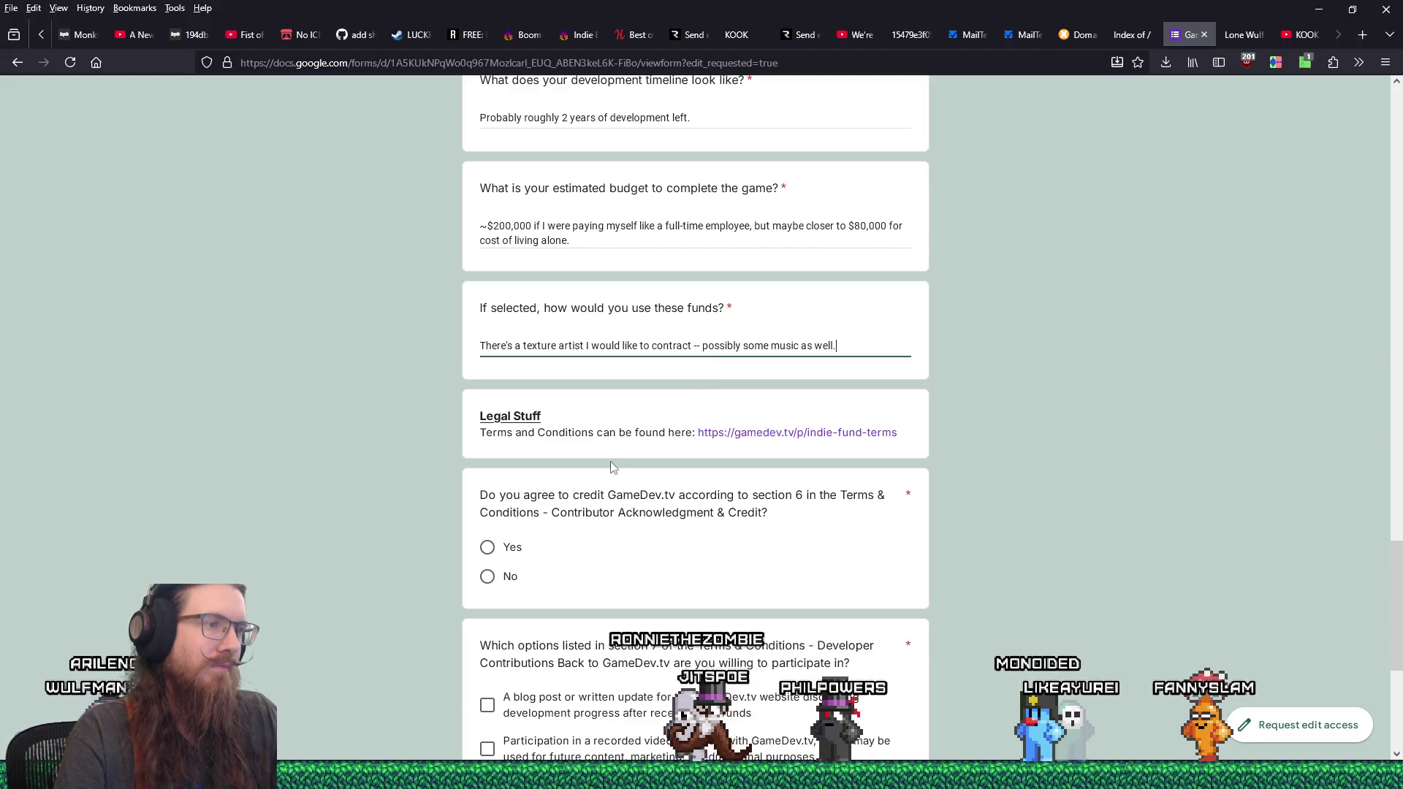
- Agree to credit GameDev.tv, offer a video interview and other contributions instead of game keys, and accept the terms
{"action": "left_click", "coordinate": [488, 548]}
{"action": "scroll", "coordinate": [548, 548], "scroll_direction": "down", "scroll_amount": 4}
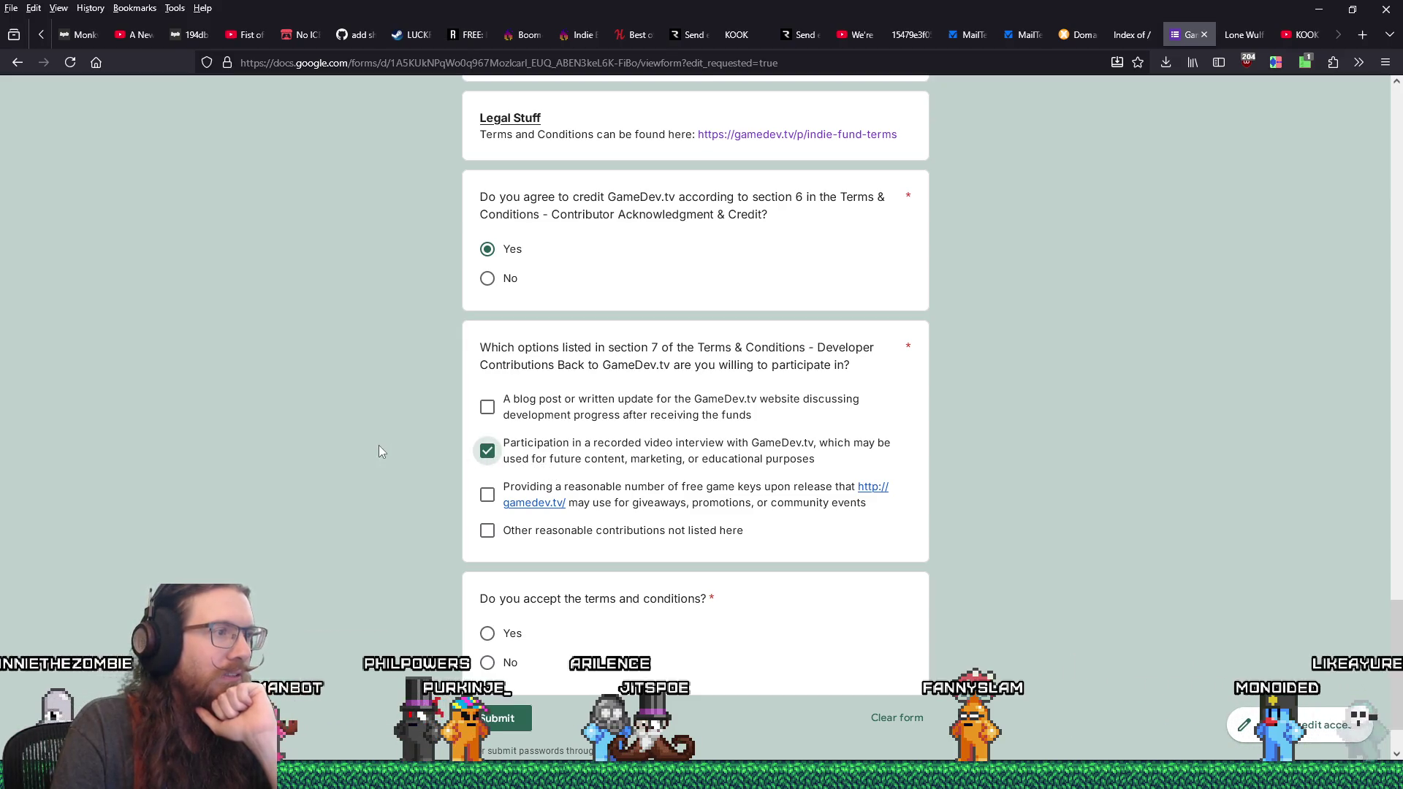
{"action": "scroll", "coordinate": [378, 447], "scroll_direction": "down", "scroll_amount": 2}
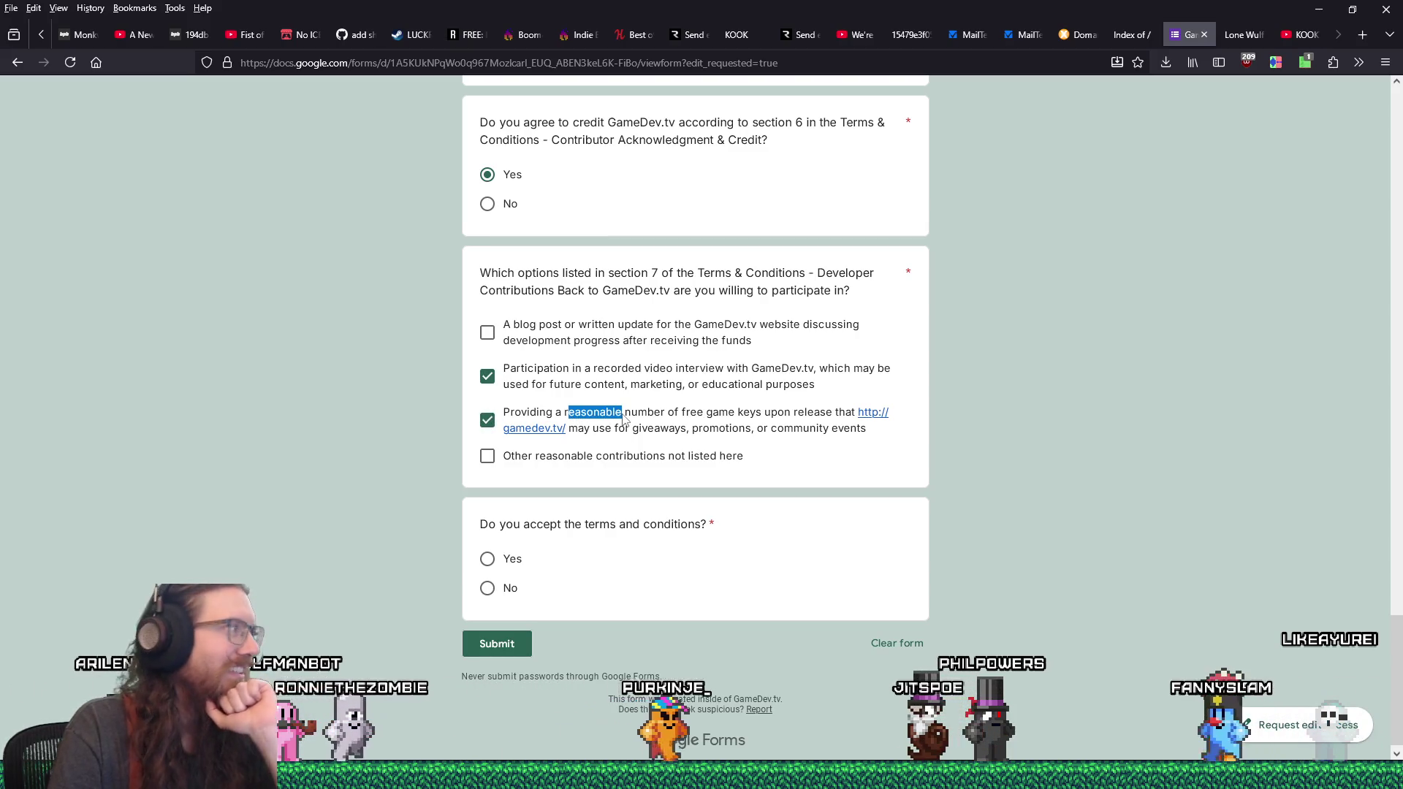
{"action": "left_click", "coordinate": [625, 419]}
{"action": "left_click", "coordinate": [625, 418]}
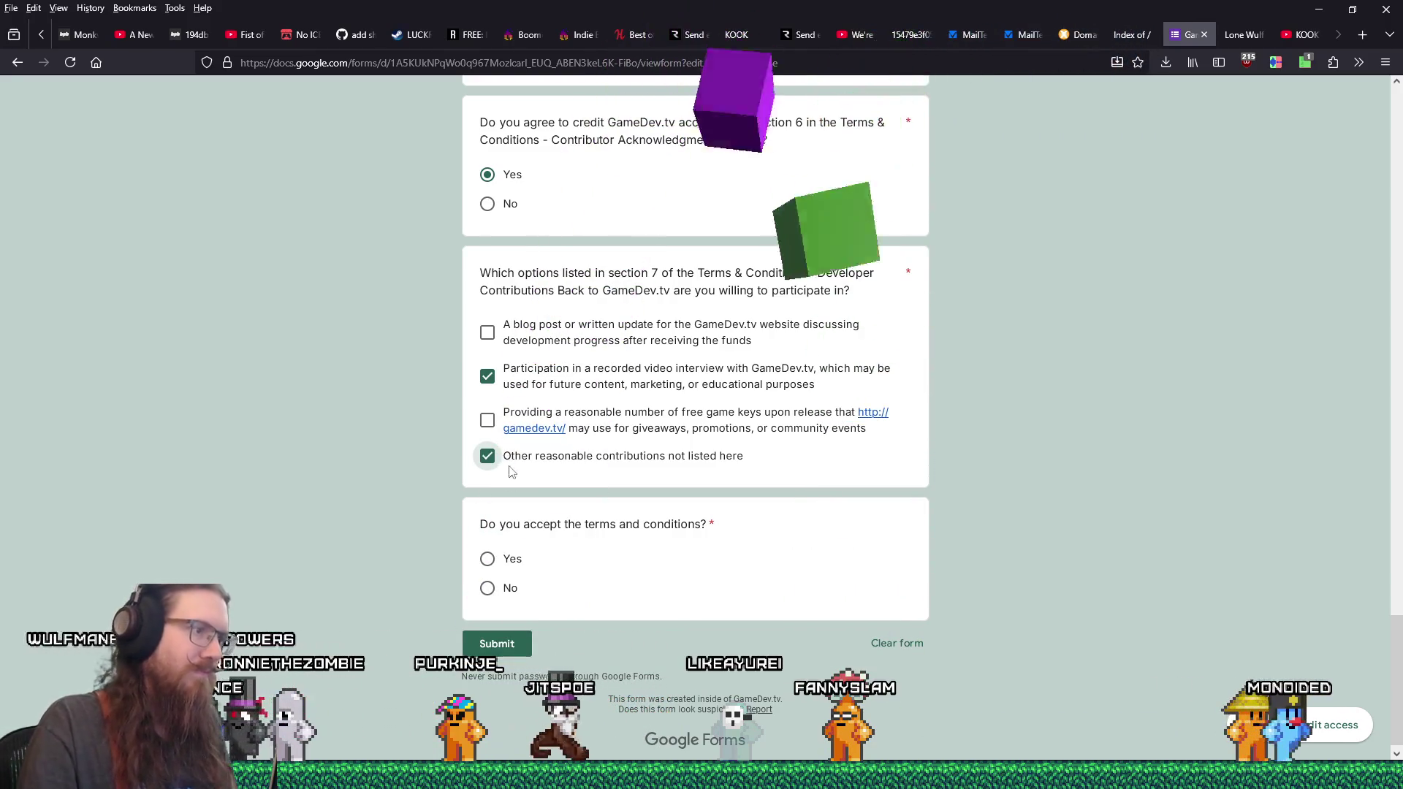
{"action": "left_click", "coordinate": [488, 559]}
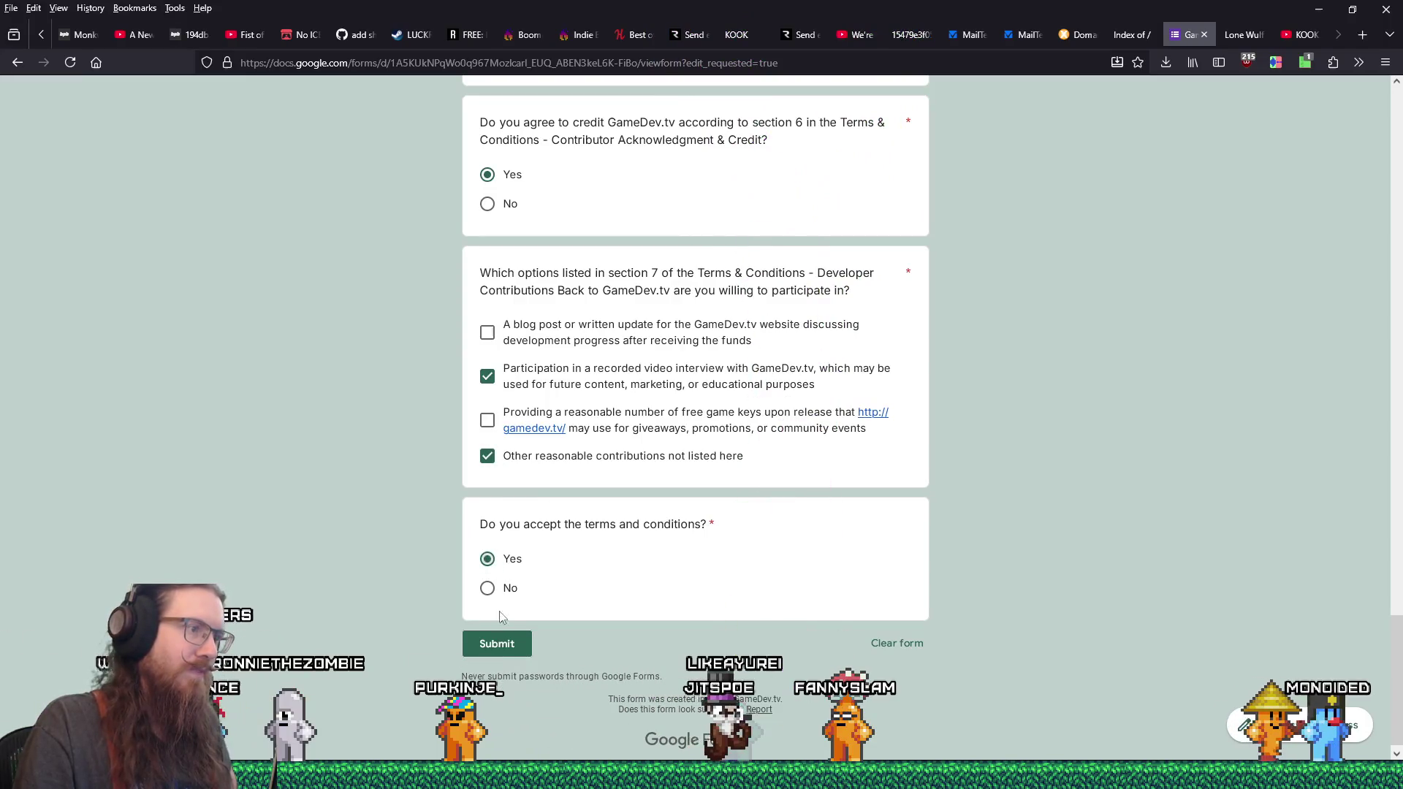
- Try submitting the application, which flags the missing name answer, then close the form tab
{"action": "left_click", "coordinate": [501, 650]}
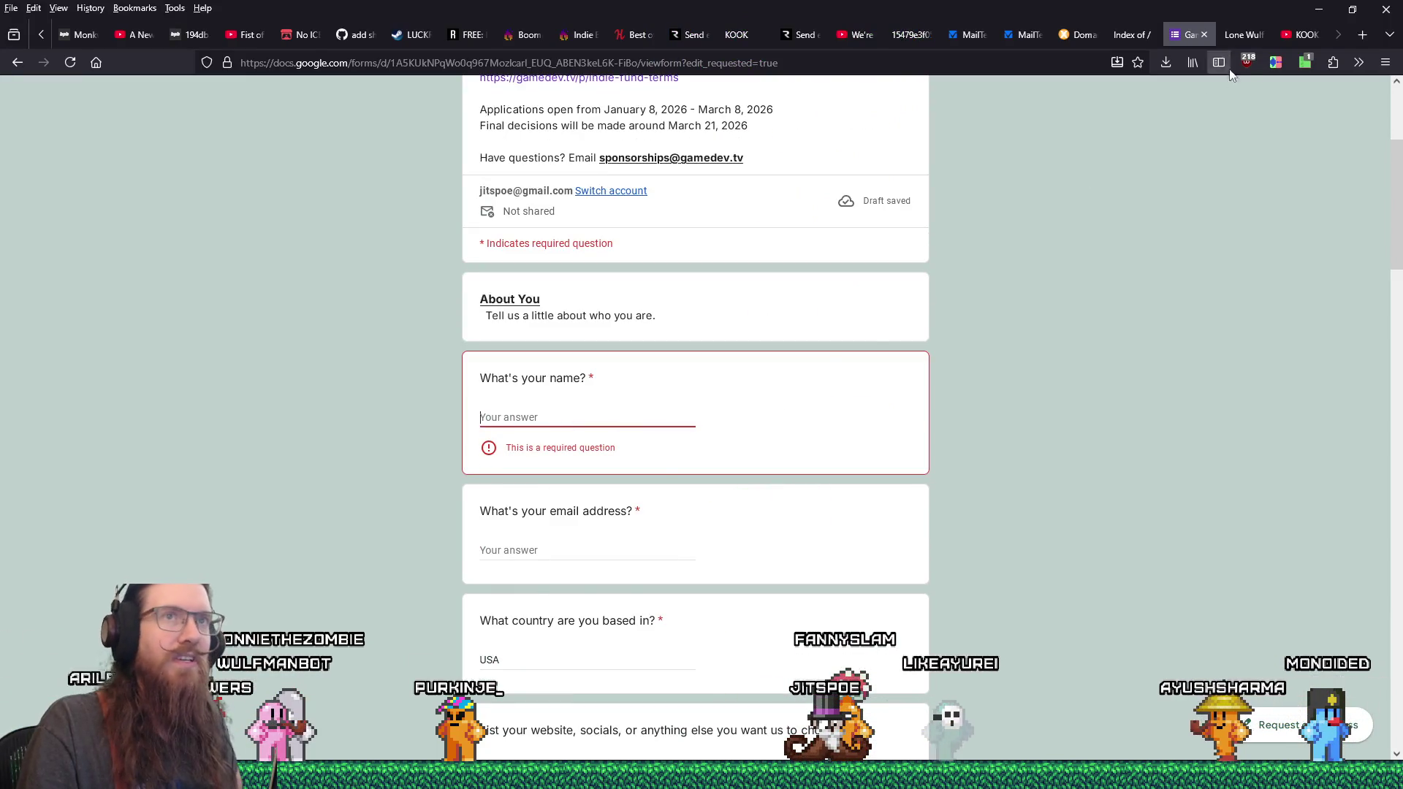
{"action": "mouse_move", "coordinate": [1192, 33]}
{"action": "left_mouse_down"}
{"action": "mouse_move", "coordinate": [73, 35]}
{"action": "mouse_move", "coordinate": [1151, 11]}
{"action": "left_mouse_up"}
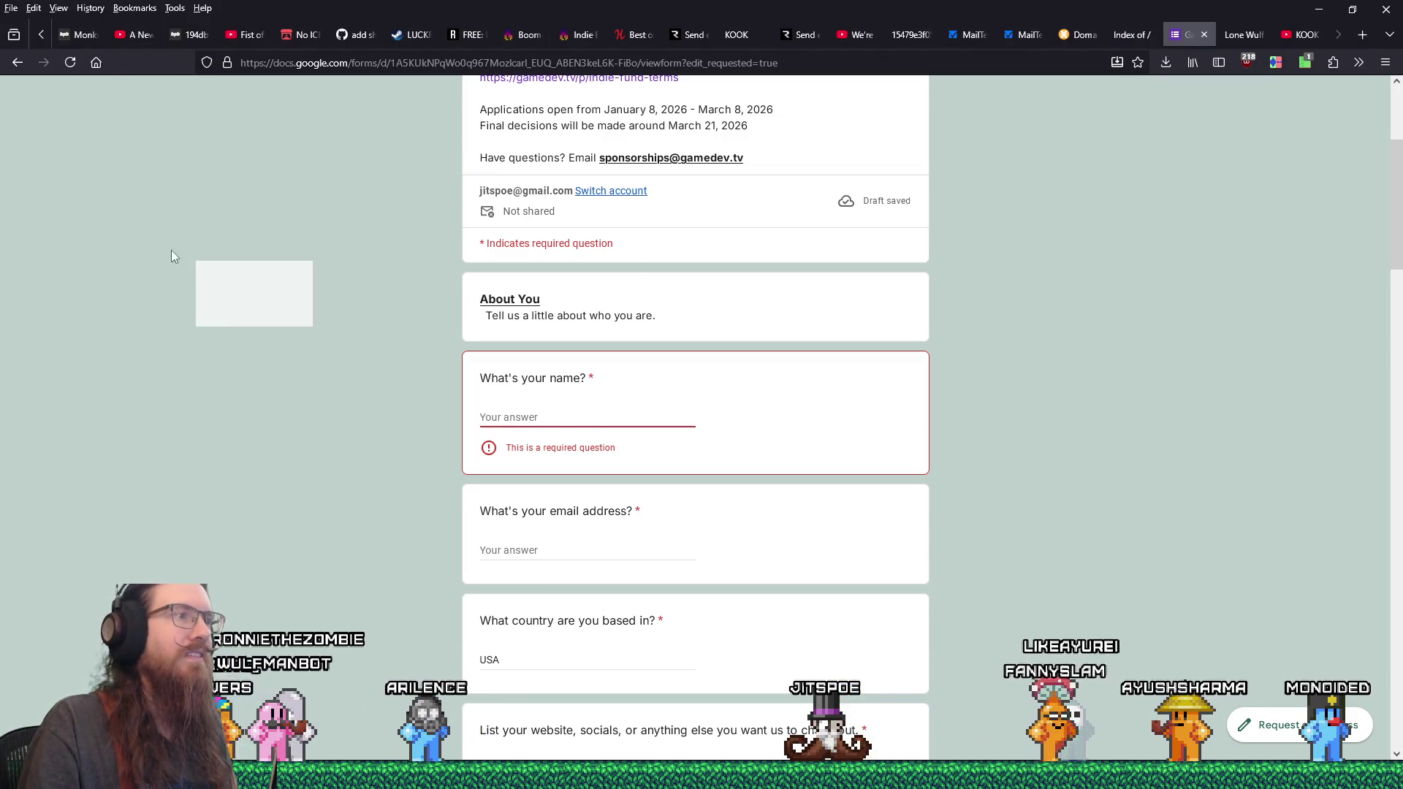
{"action": "key", "text": "ctrl+w"}
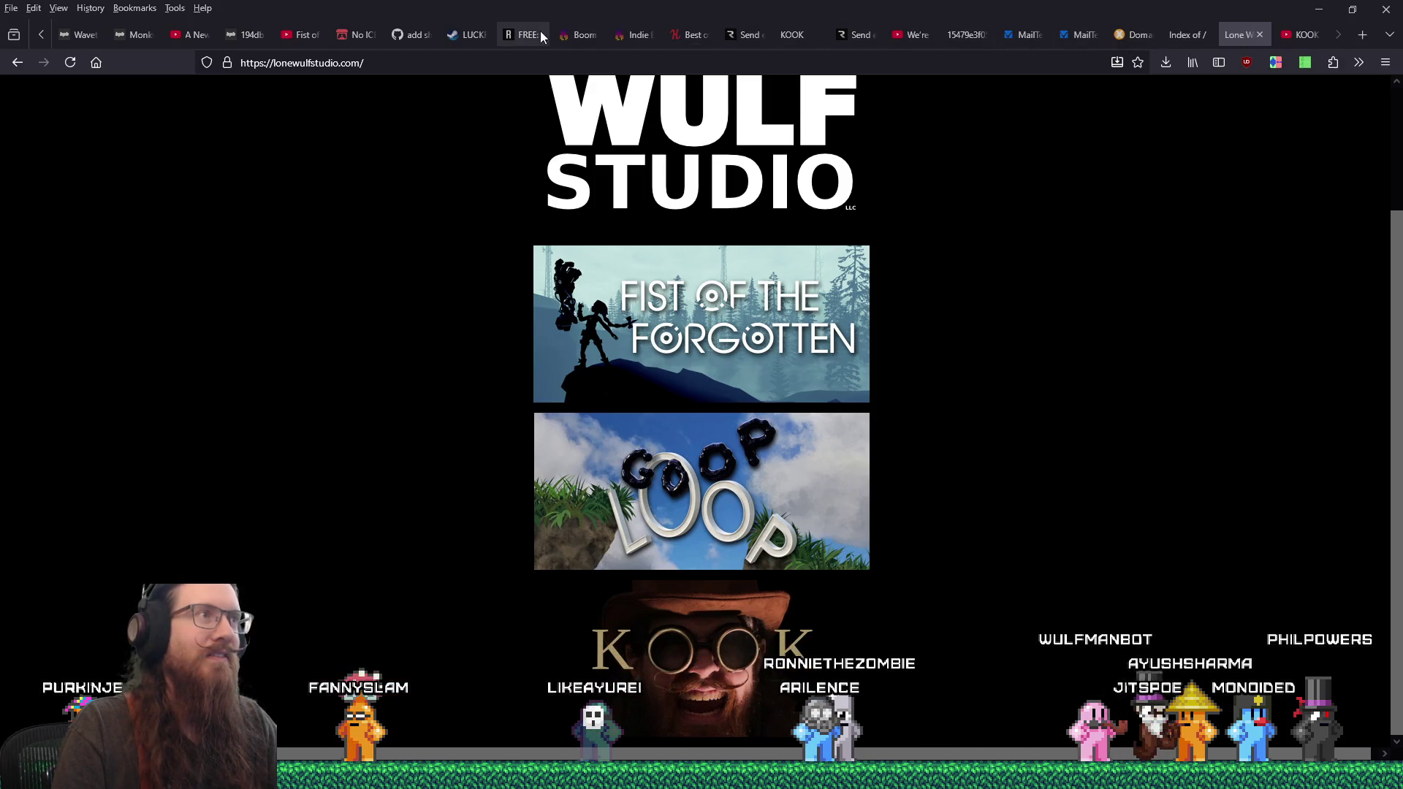
- Copy the LUCKROT Steam page URL from the address bar and switch to kook_todo.txt in Notepad
{"action": "left_click", "coordinate": [472, 36]}
{"action": "scroll", "coordinate": [635, 358], "scroll_direction": "down", "scroll_amount": 4}
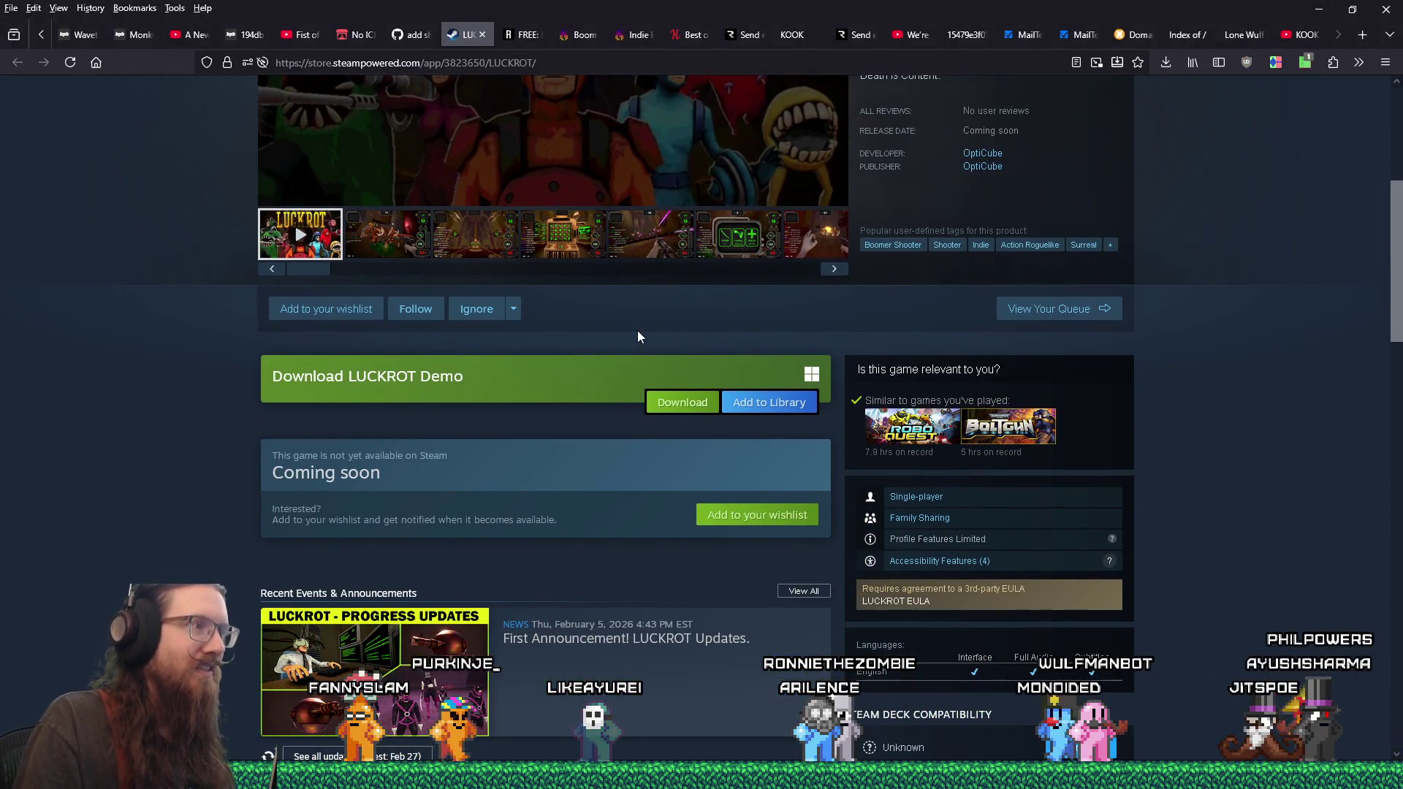
{"action": "scroll", "coordinate": [638, 330], "scroll_direction": "up", "scroll_amount": 5}
{"action": "right_click", "coordinate": [515, 63]}
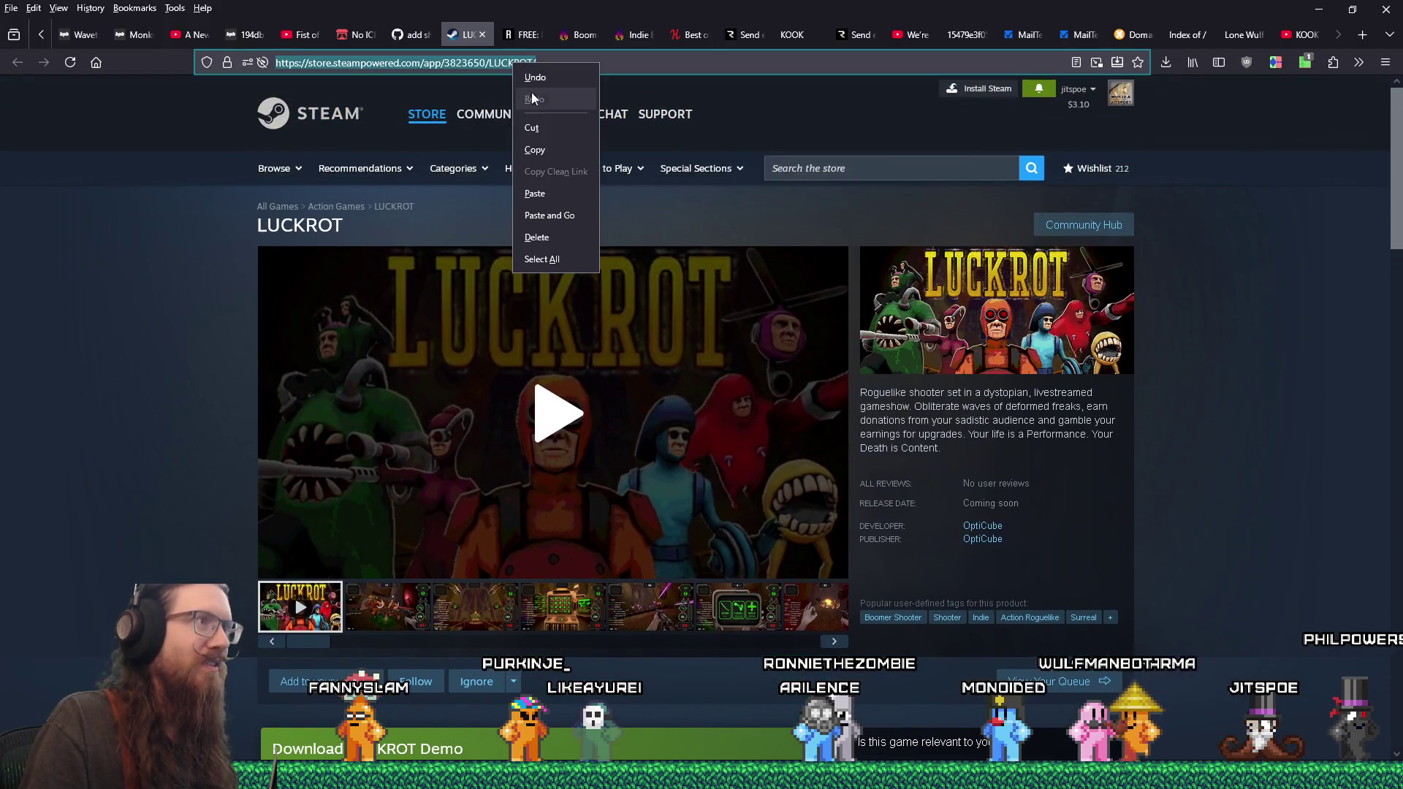
{"action": "left_click", "coordinate": [534, 149]}
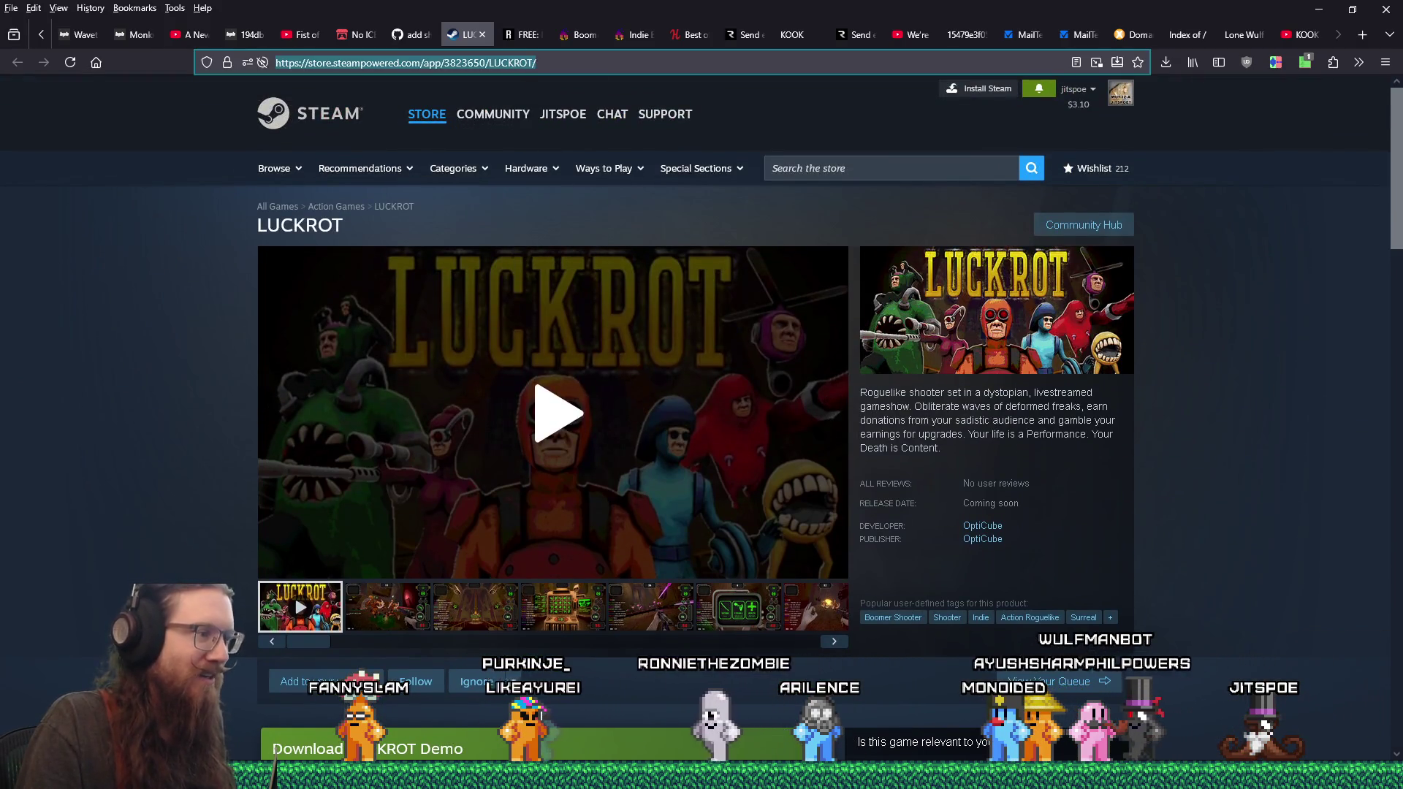
{"action": "left_click", "coordinate": [951, 776]}
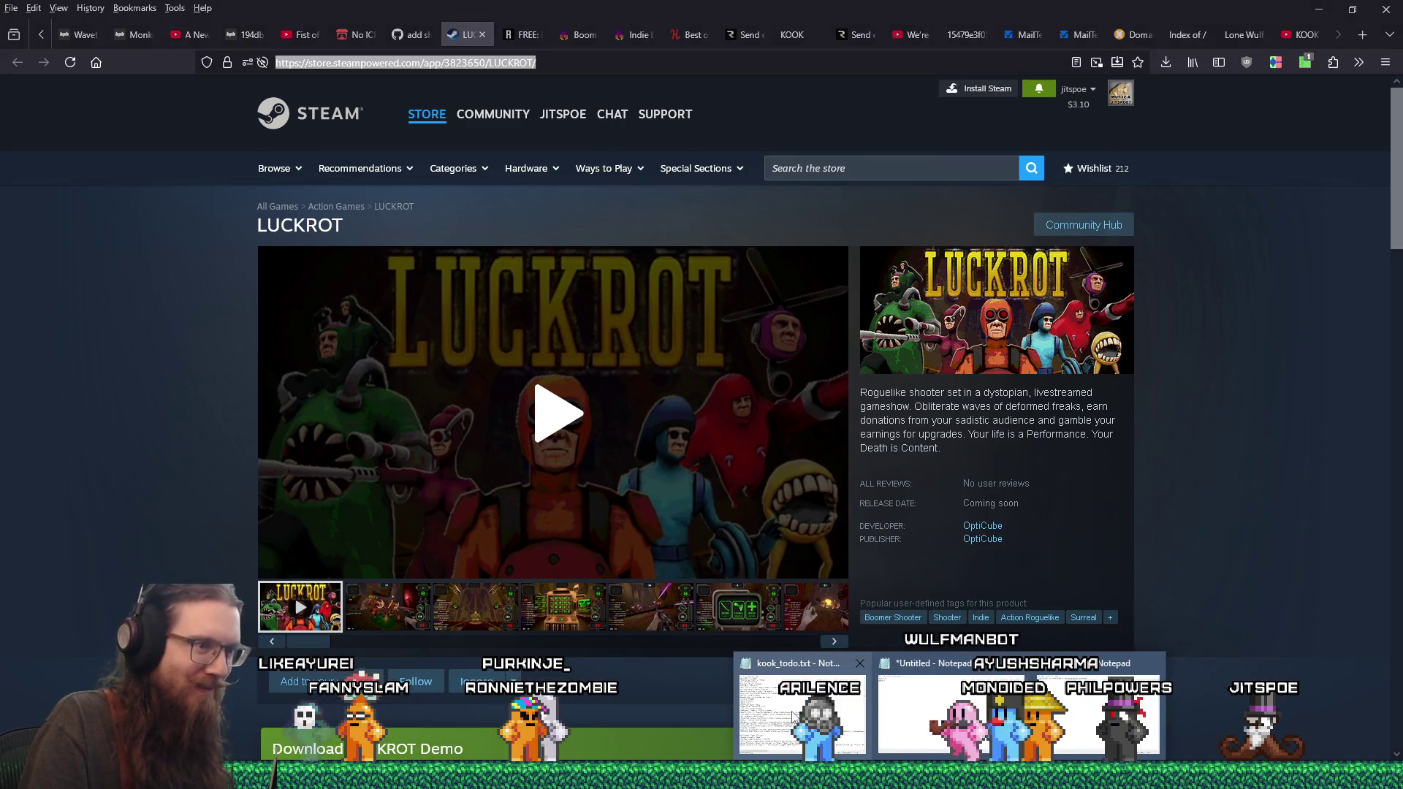
{"action": "left_click", "coordinate": [803, 713]}
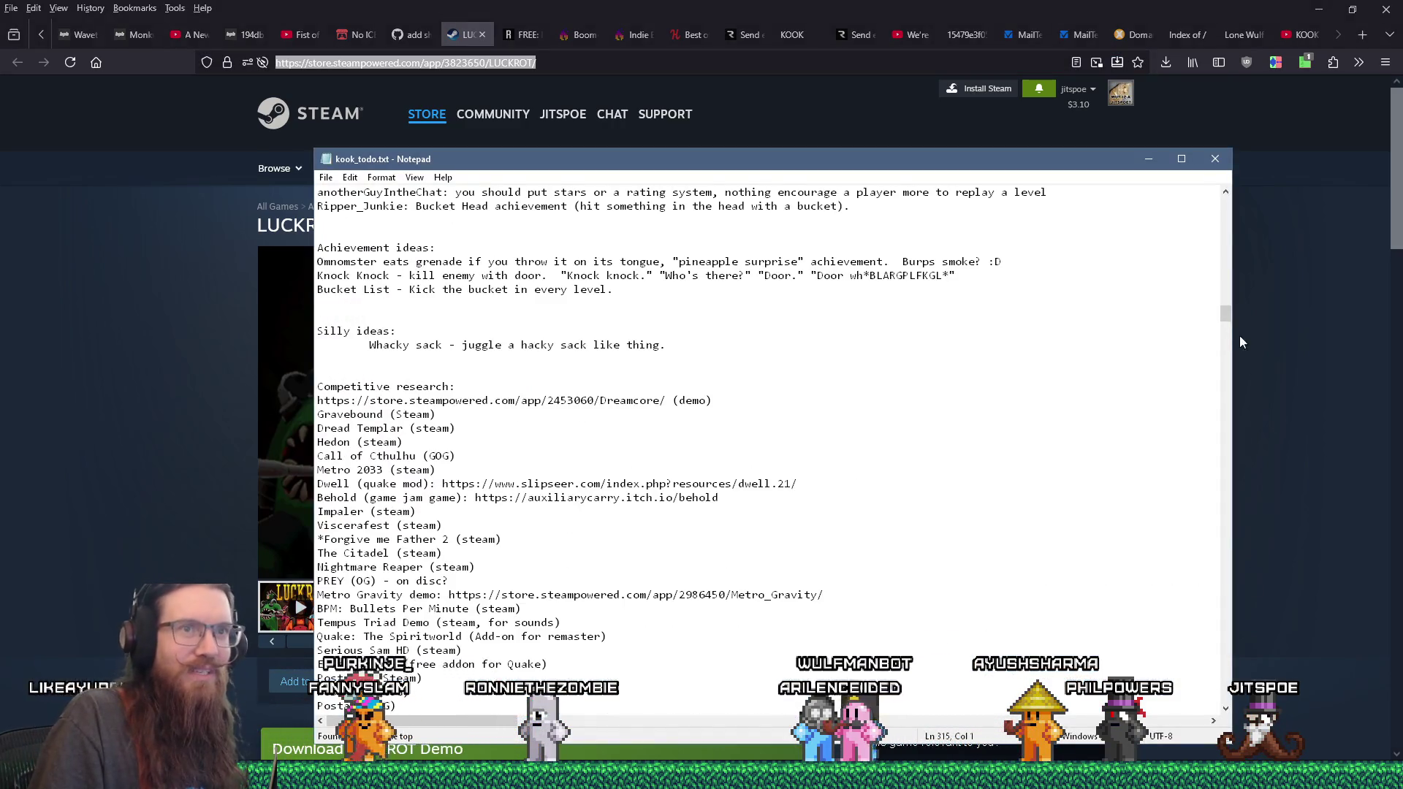